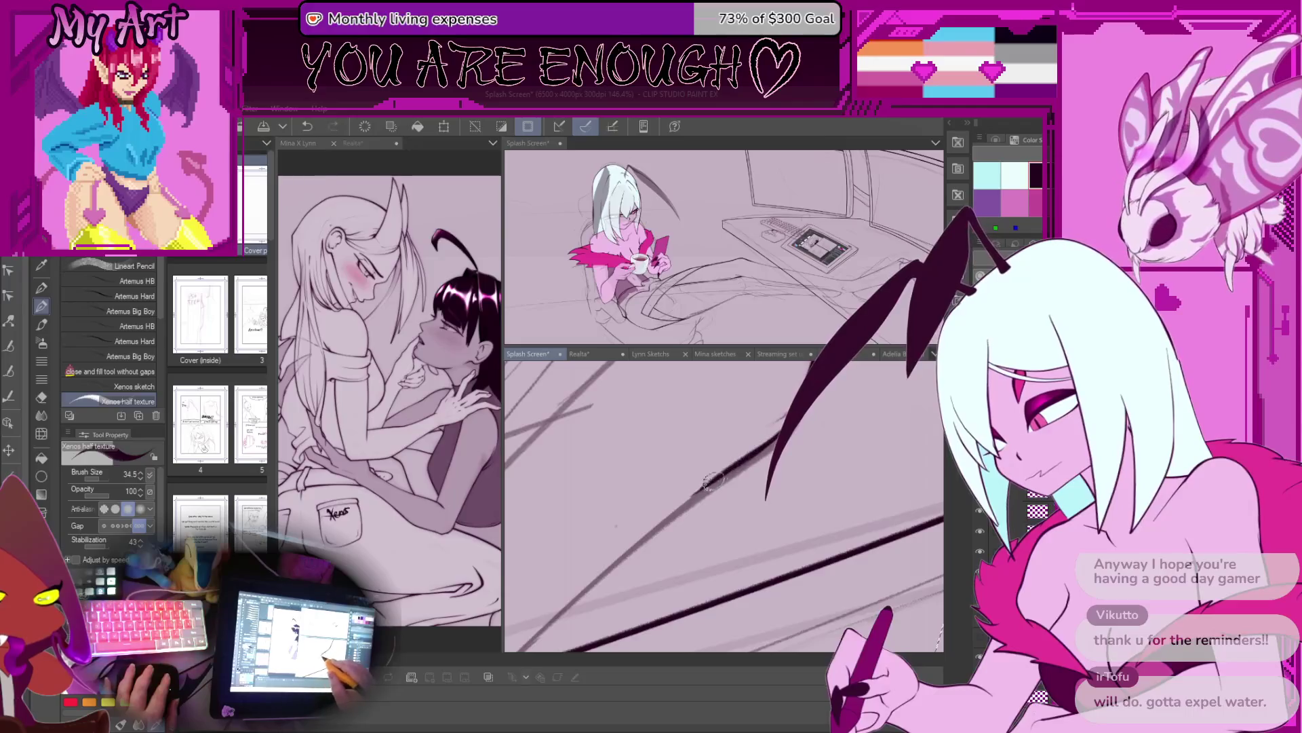
# Step: Redraw the diagonal desk-edge stroke and follow the desk edge across the canvas
pyautogui.moveTo(720, 477); pyautogui.dragTo(743, 460)
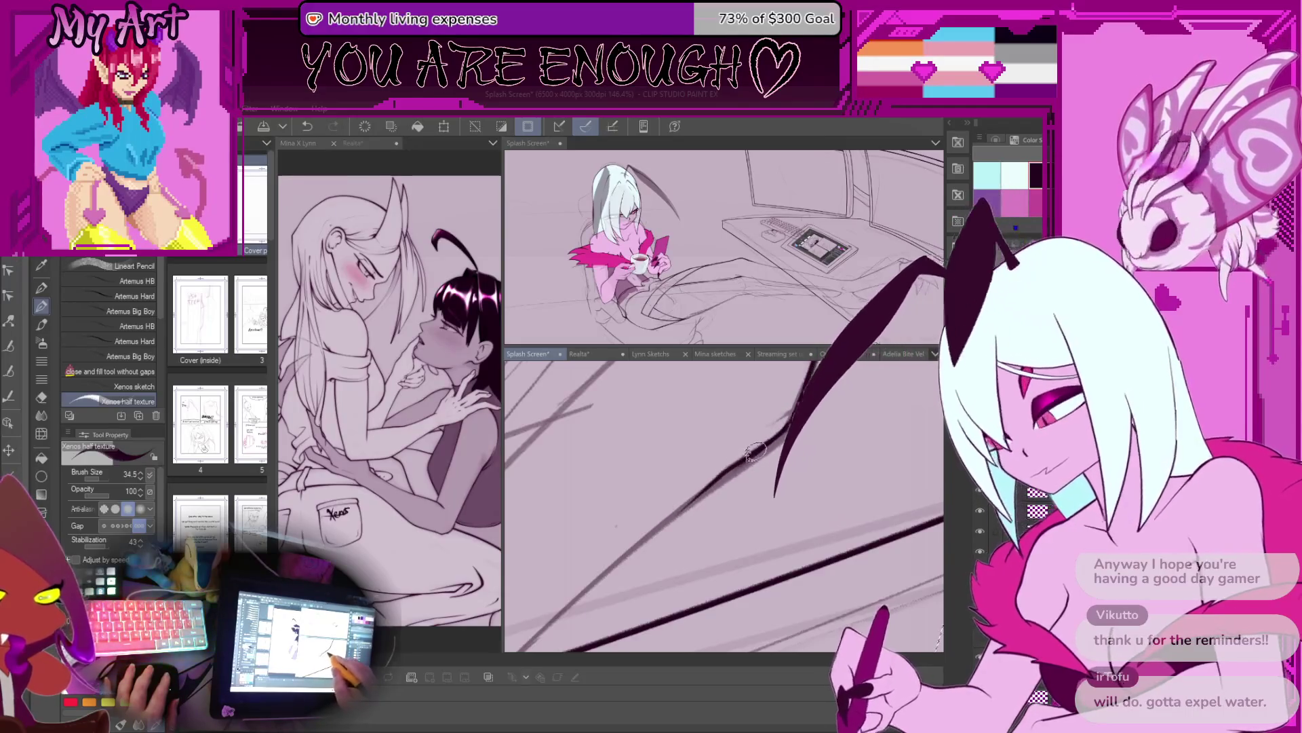
pyautogui.scroll(-5, 648, 533)
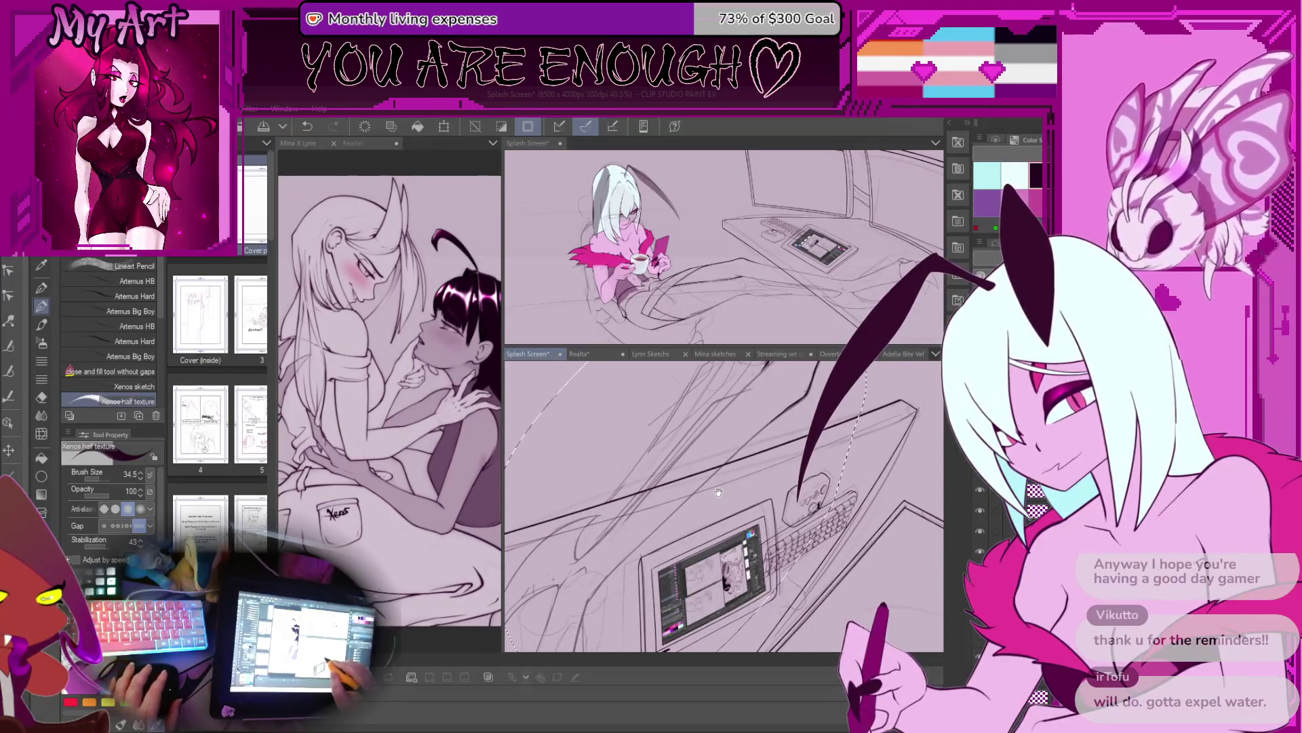
pyautogui.moveTo(658, 525)
pyautogui.mouseDown()
pyautogui.moveTo(661, 410)
pyautogui.moveTo(728, 510)
pyautogui.moveTo(571, 558)
pyautogui.moveTo(583, 565)
pyautogui.moveTo(552, 578)
pyautogui.mouseUp()
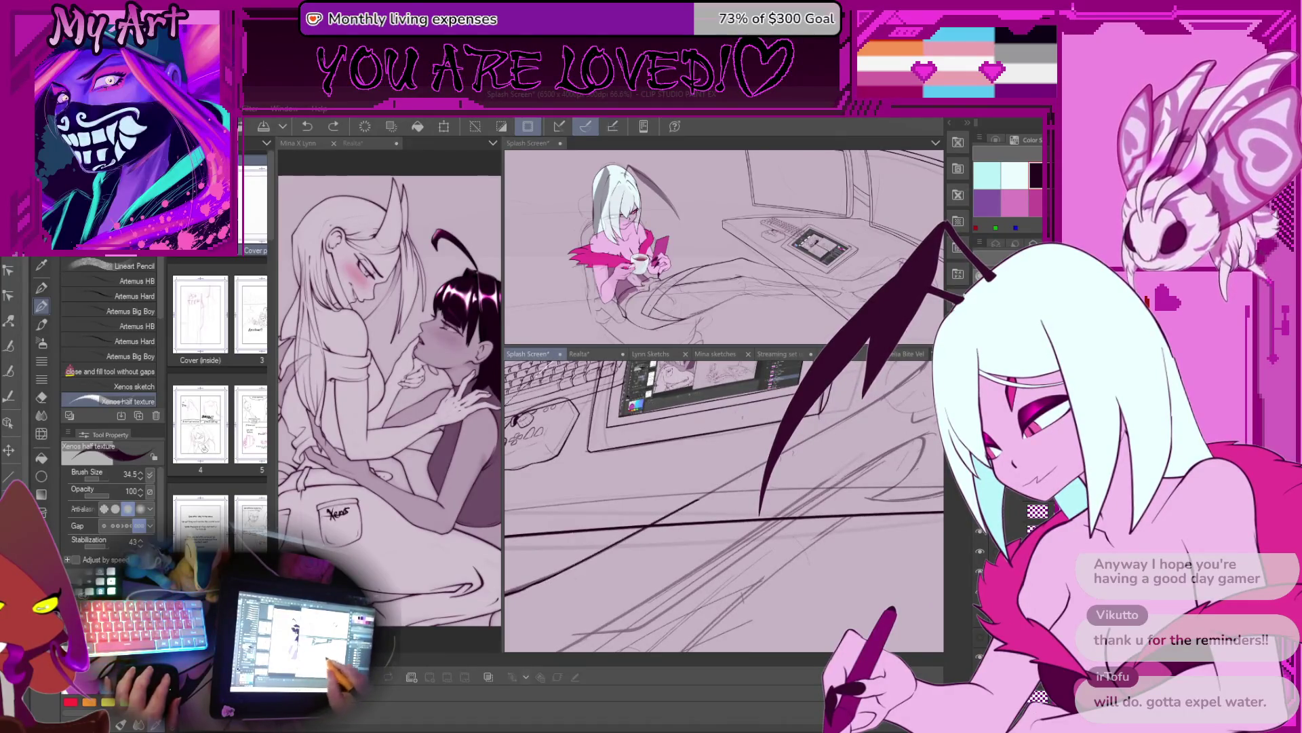
pyautogui.moveTo(782, 460); pyautogui.dragTo(628, 545)
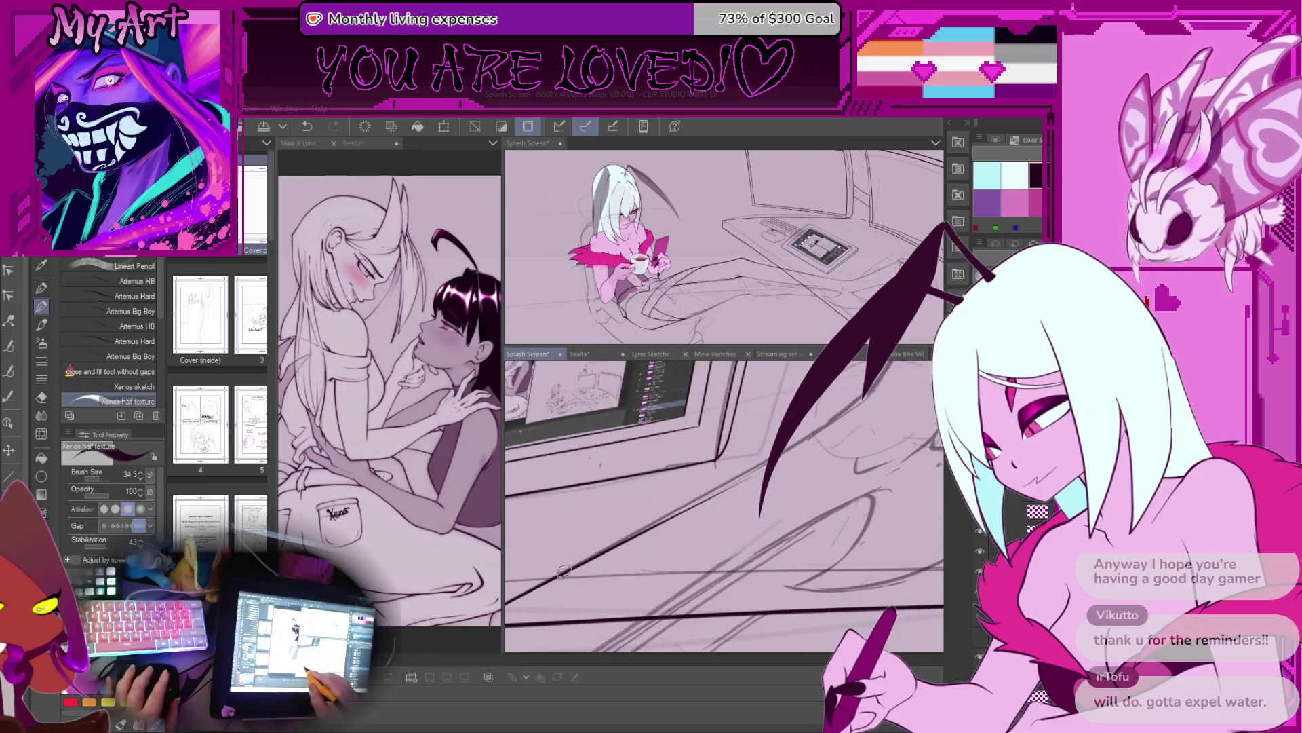
pyautogui.moveTo(744, 467)
pyautogui.mouseDown()
pyautogui.moveTo(754, 495)
pyautogui.moveTo(610, 516)
pyautogui.mouseUp()
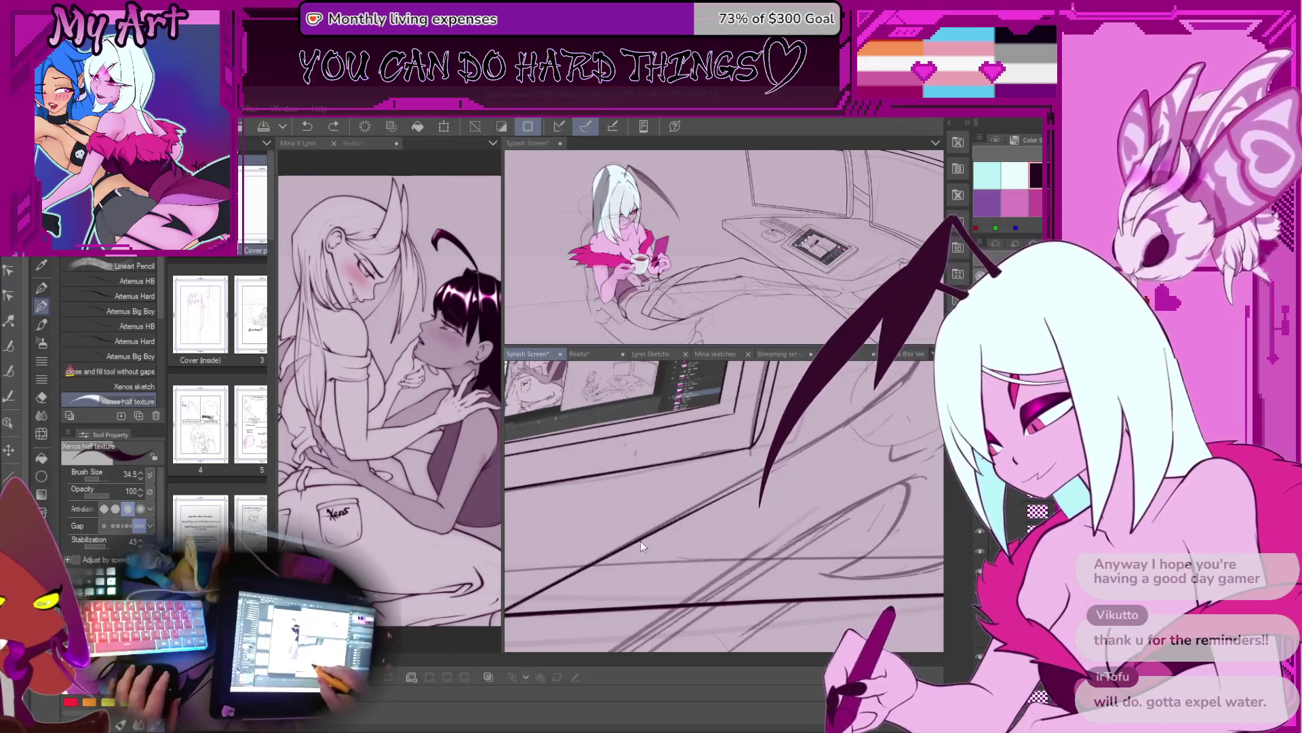
# Step: Frame the monitor on the left and bring the tablet into view
pyautogui.scroll(2, 653, 531)
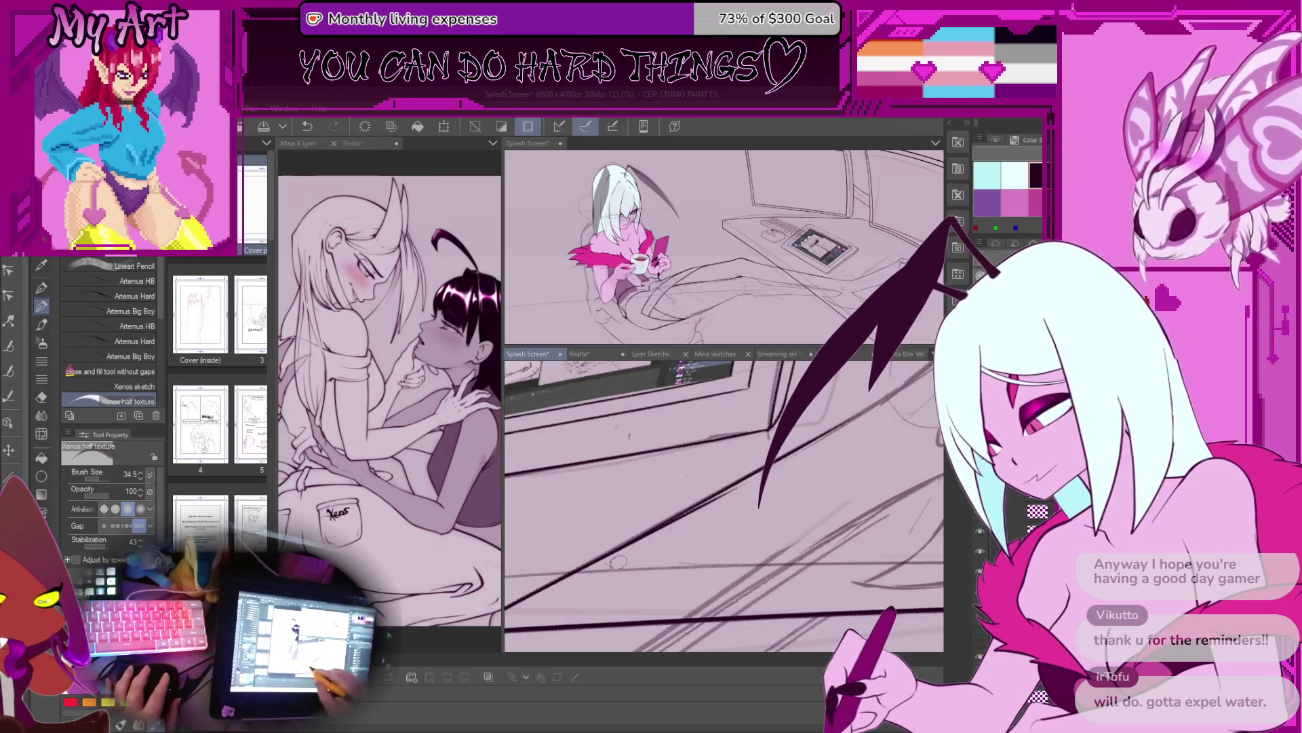
pyautogui.moveTo(611, 567); pyautogui.dragTo(666, 530)
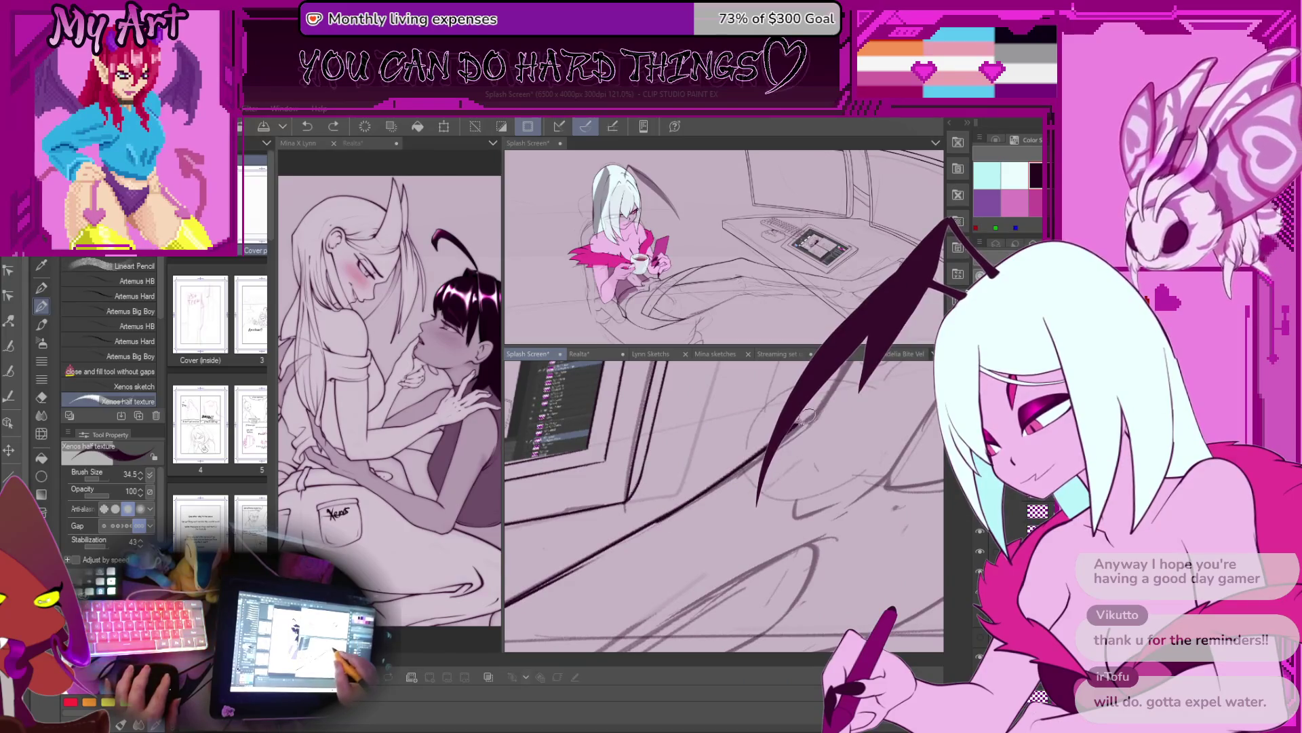
pyautogui.moveTo(804, 425)
pyautogui.mouseDown()
pyautogui.moveTo(727, 479)
pyautogui.moveTo(648, 565)
pyautogui.mouseUp()
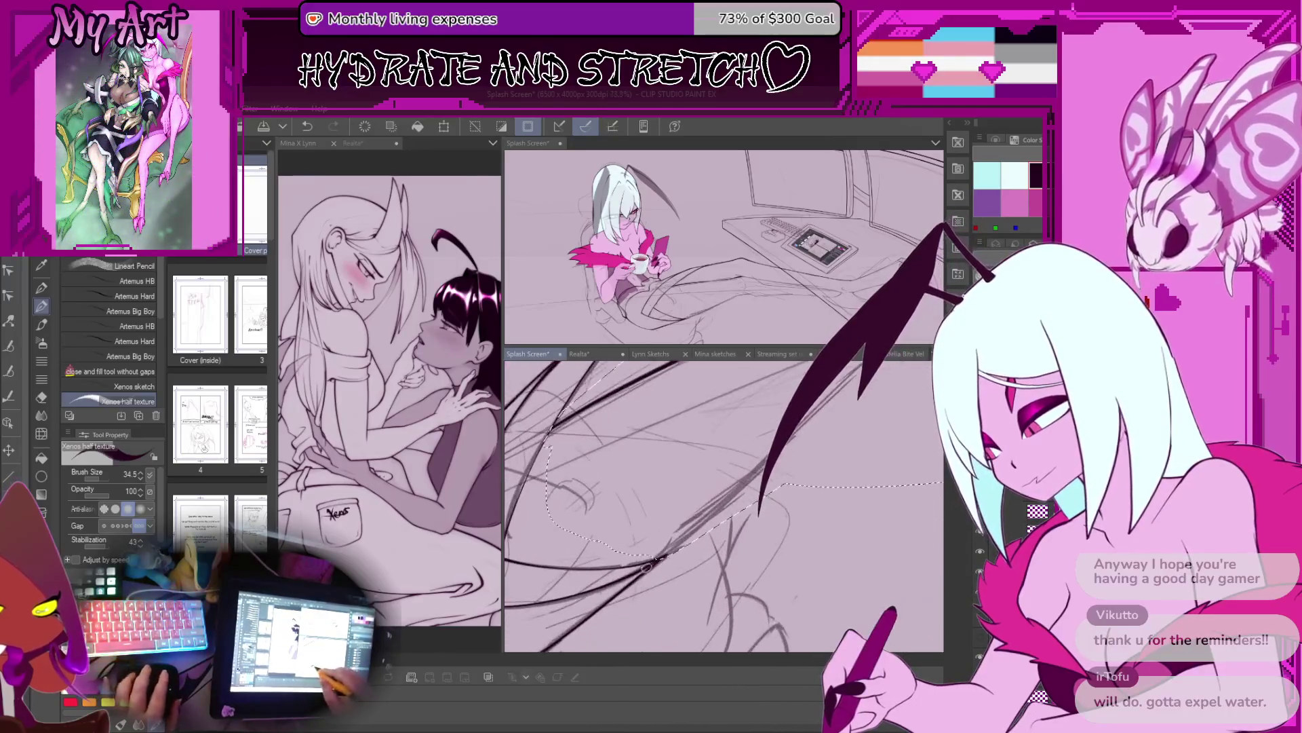
# Step: Ink a short pen stroke on the blanket sketch line, then deselect with Ctrl+D and zoom out
pyautogui.press('m')
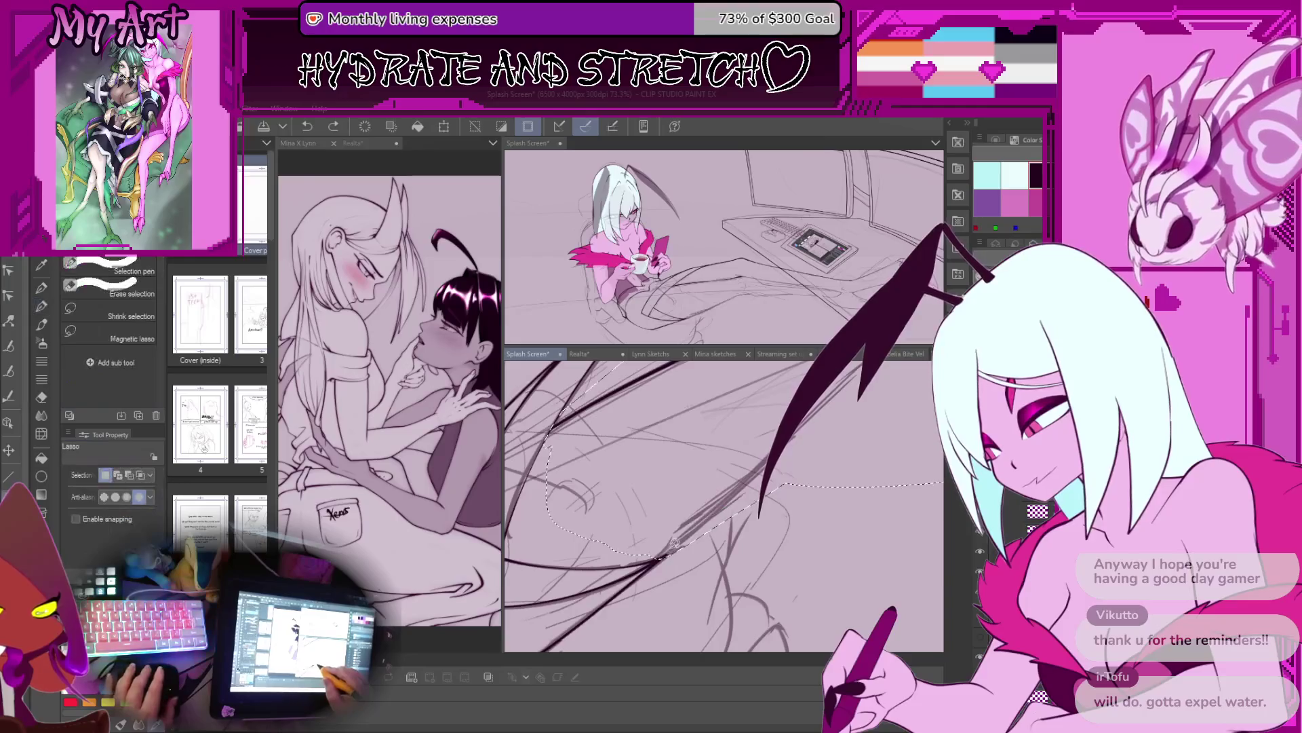
pyautogui.press('p')
pyautogui.moveTo(670, 500)
pyautogui.mouseDown()
pyautogui.moveTo(716, 545)
pyautogui.moveTo(636, 556)
pyautogui.mouseUp()
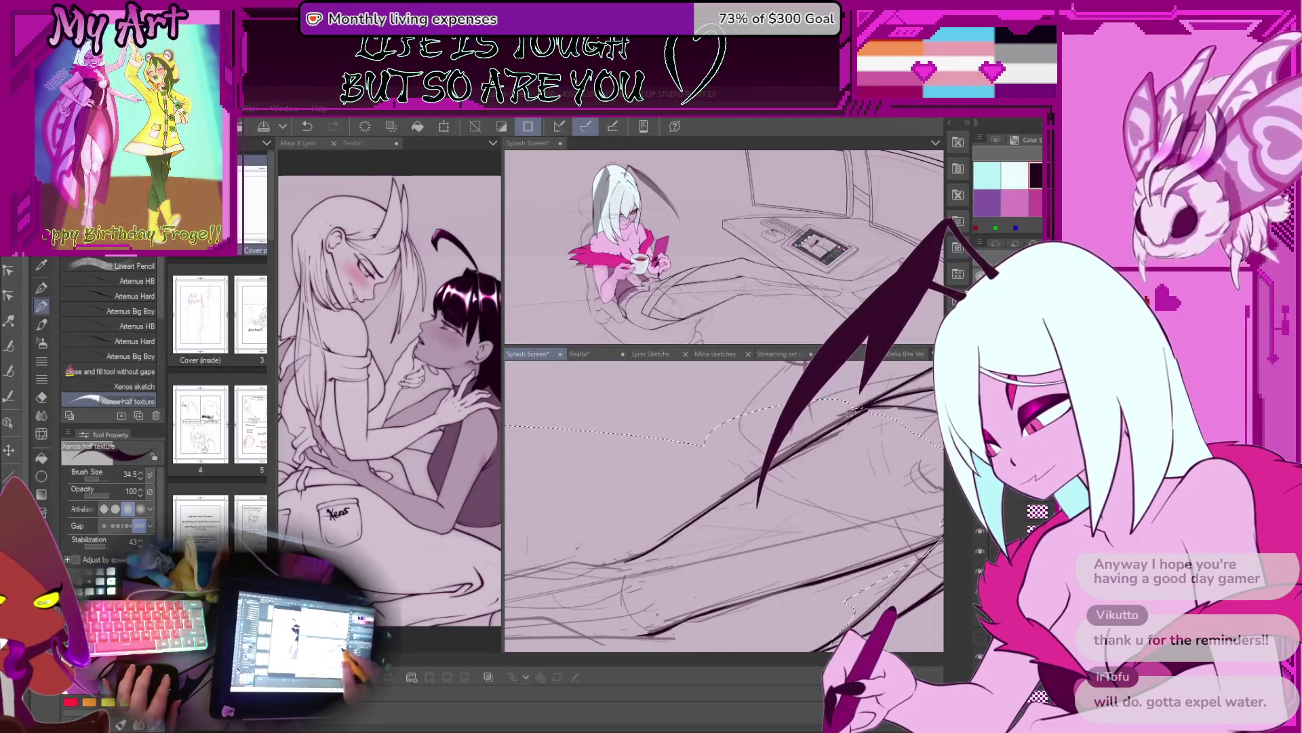
pyautogui.moveTo(647, 551)
pyautogui.mouseDown()
pyautogui.moveTo(685, 532)
pyautogui.moveTo(624, 505)
pyautogui.mouseUp()
pyautogui.hotkey('ctrl', 'd')
pyautogui.scroll(-3, 723, 505)
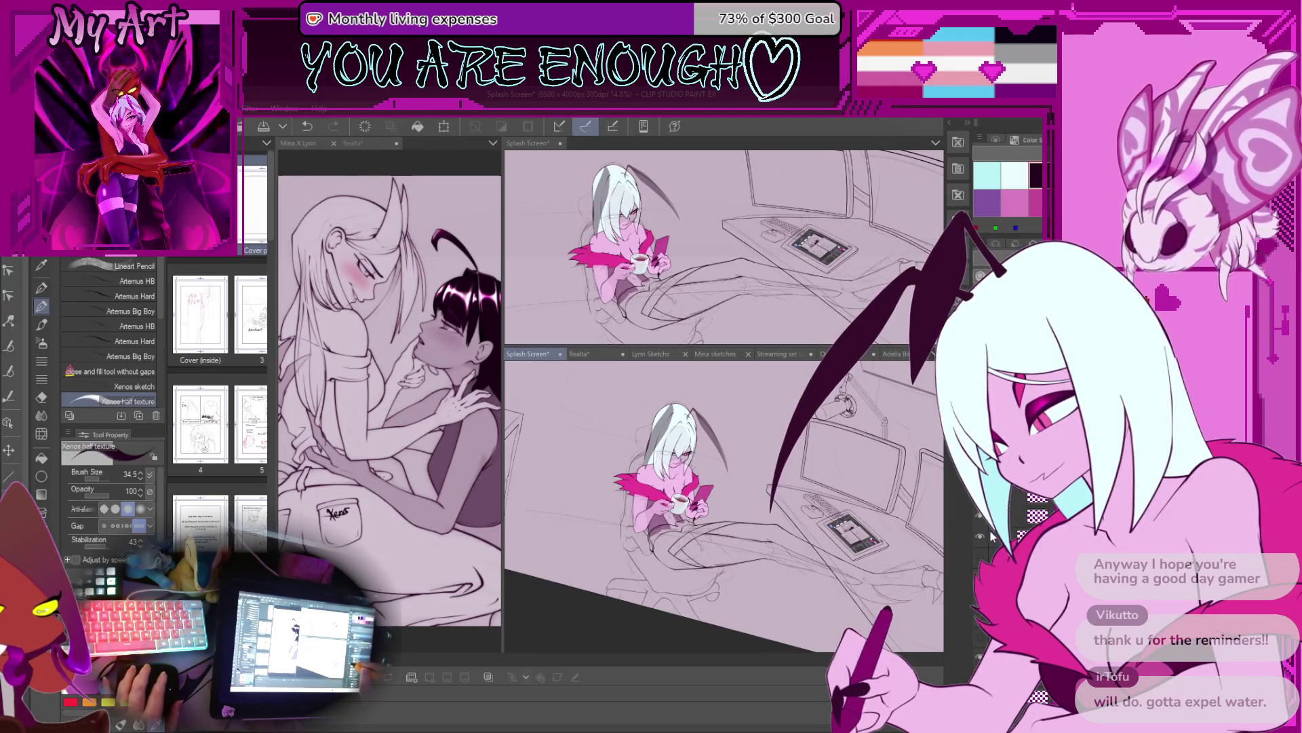
# Step: Zoom, rotate and pan around the seated character to frame the blanket lines up close
pyautogui.scroll(5, 671, 526)
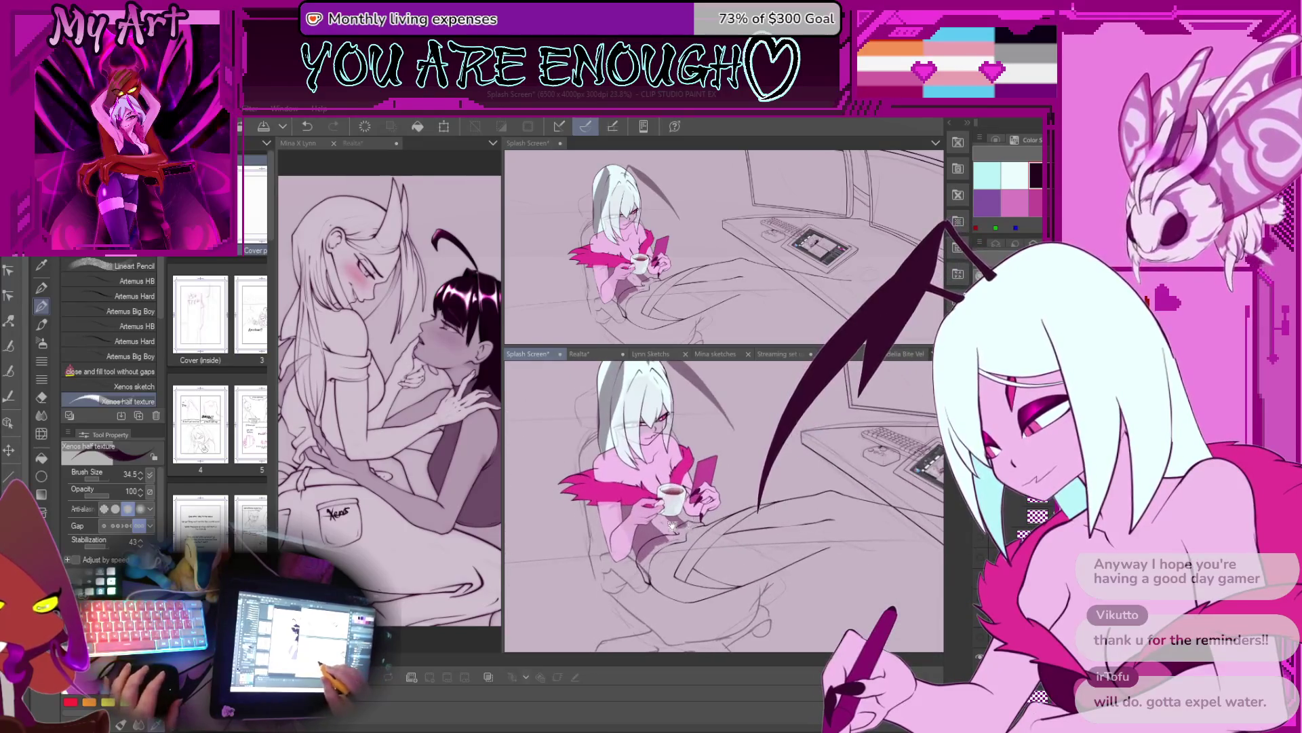
pyautogui.moveTo(672, 526); pyautogui.dragTo(721, 504)
pyautogui.moveTo(853, 521); pyautogui.dragTo(750, 489)
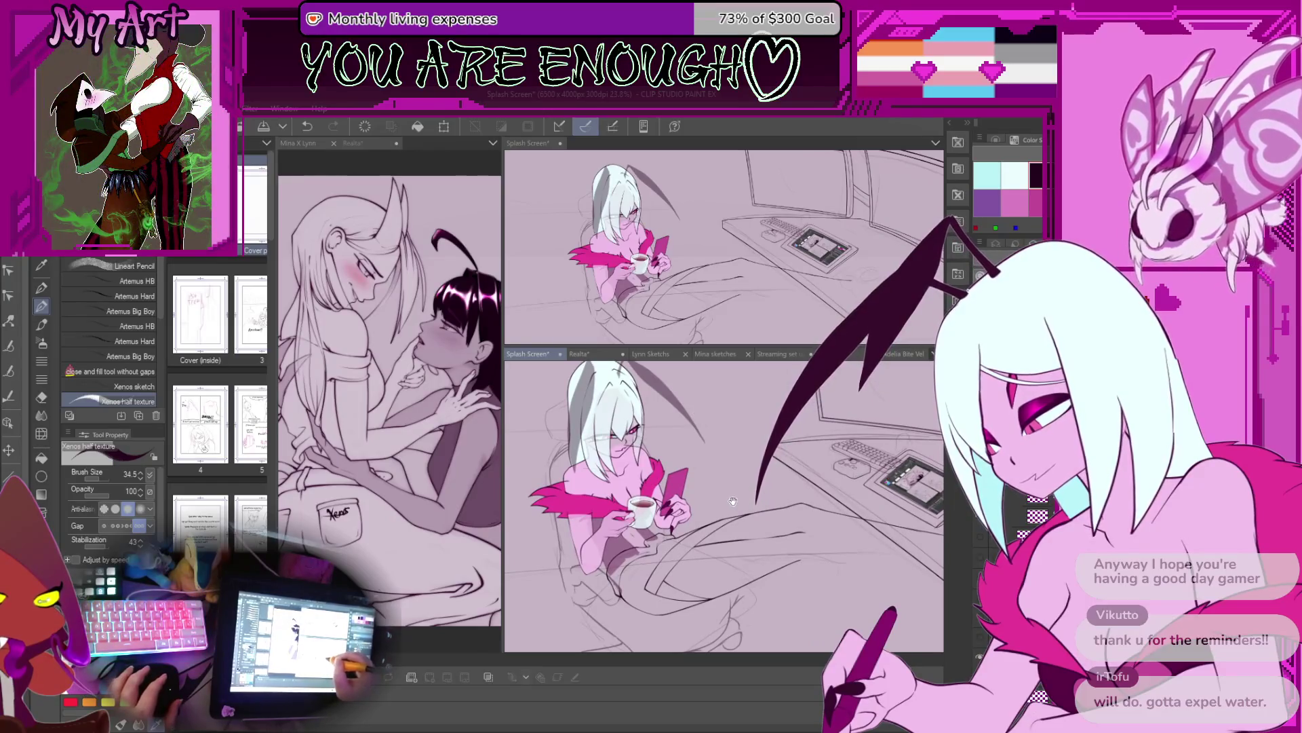
pyautogui.scroll(2, 659, 440)
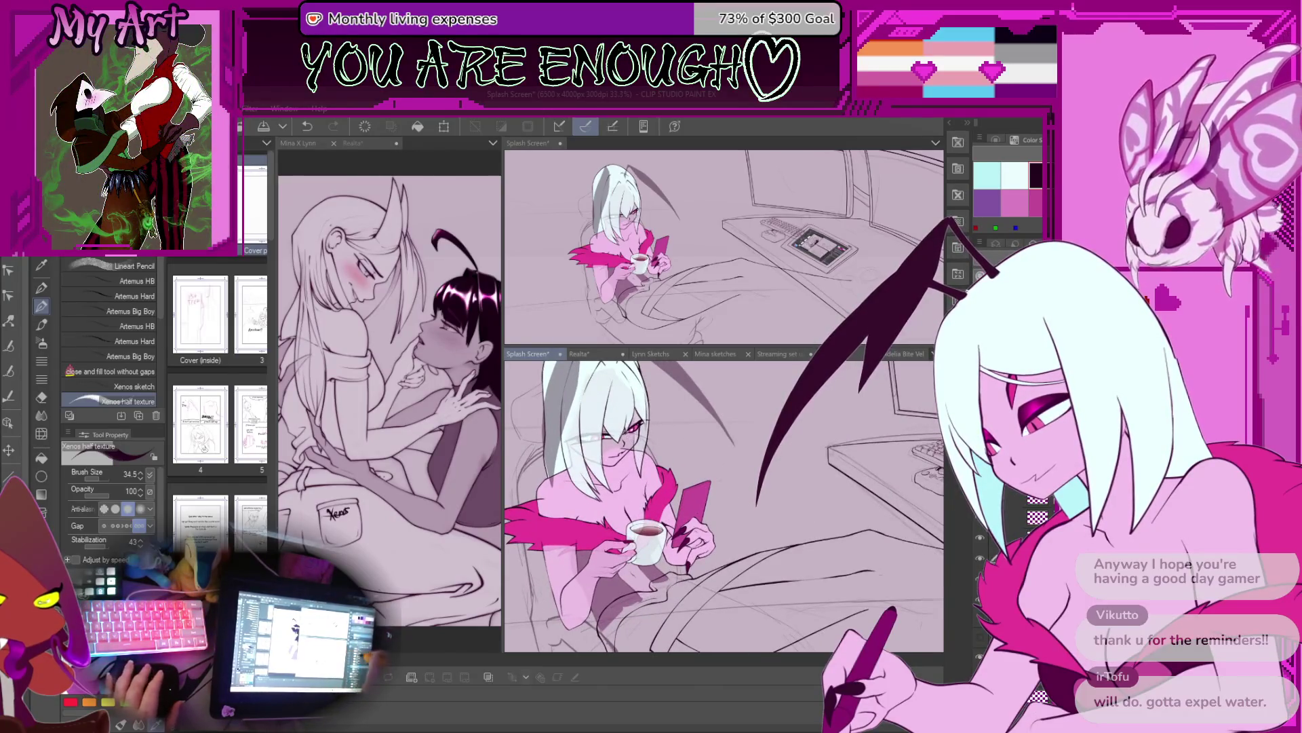
pyautogui.scroll(-3, 929, 415)
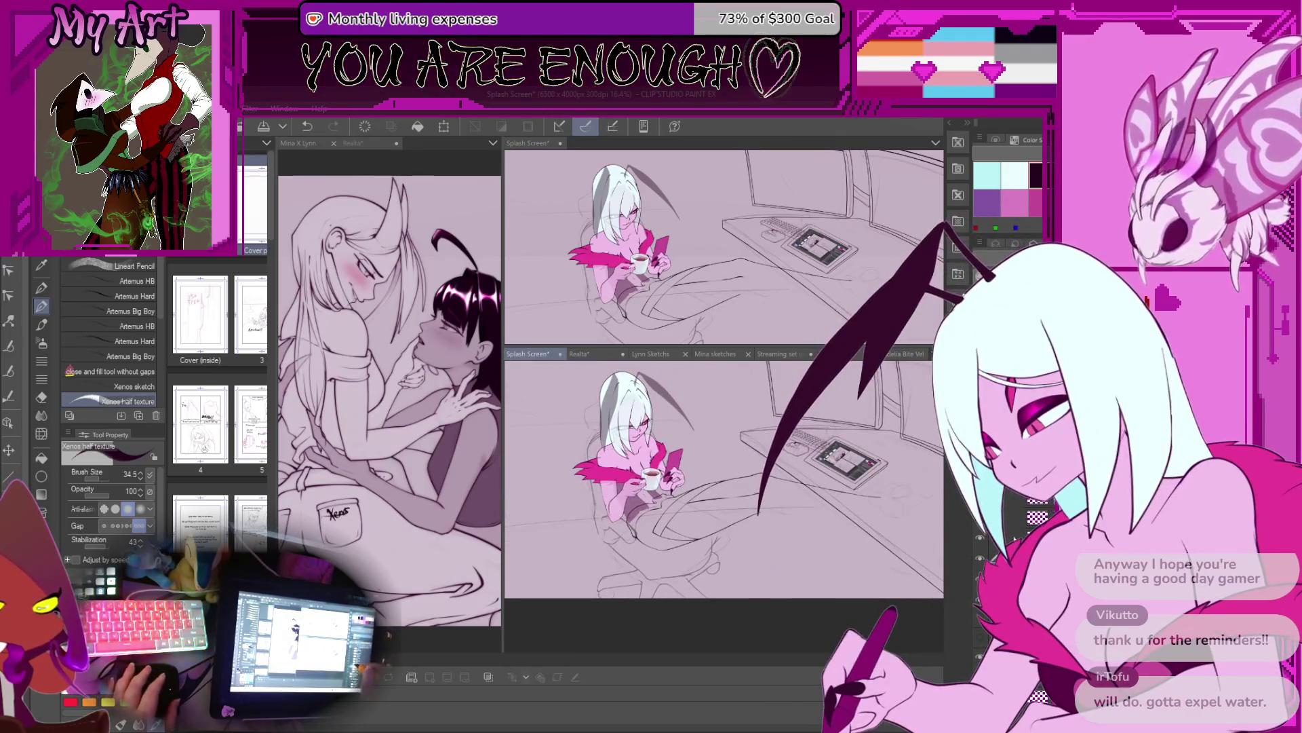
pyautogui.moveTo(725, 479); pyautogui.dragTo(741, 464)
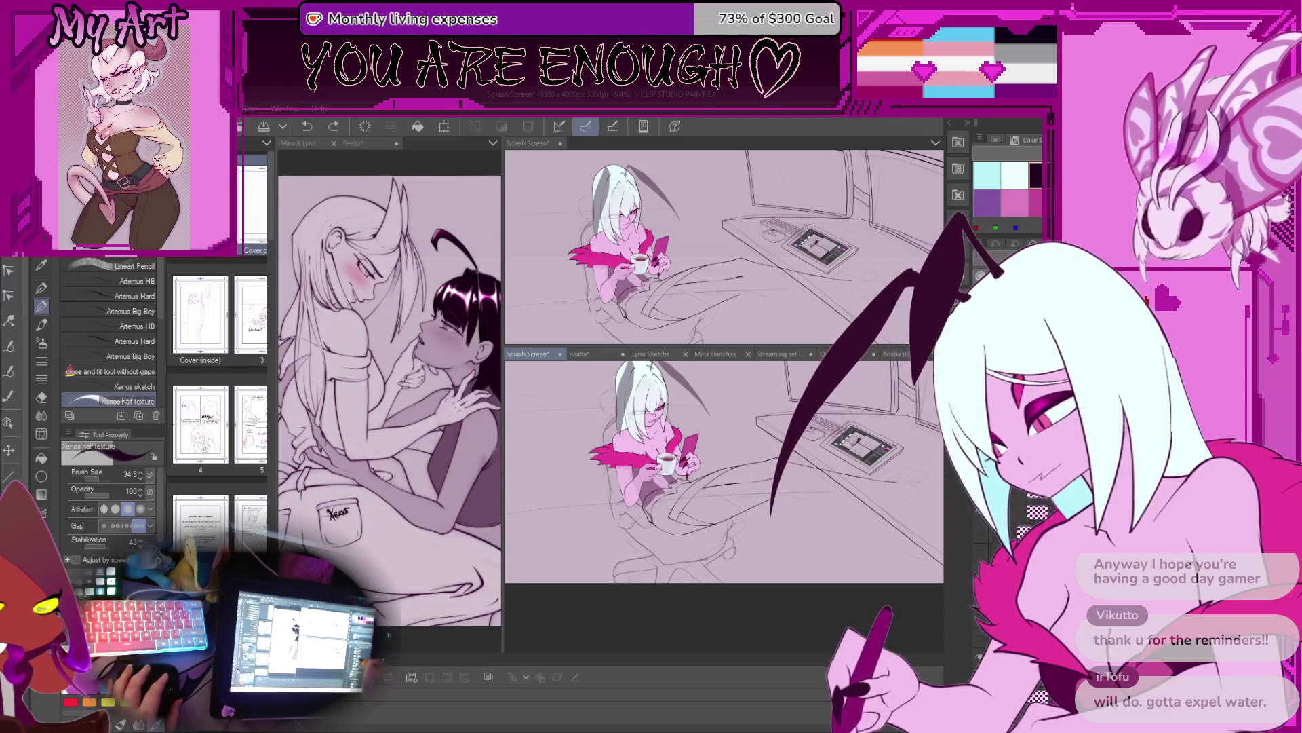
pyautogui.scroll(5, 748, 456)
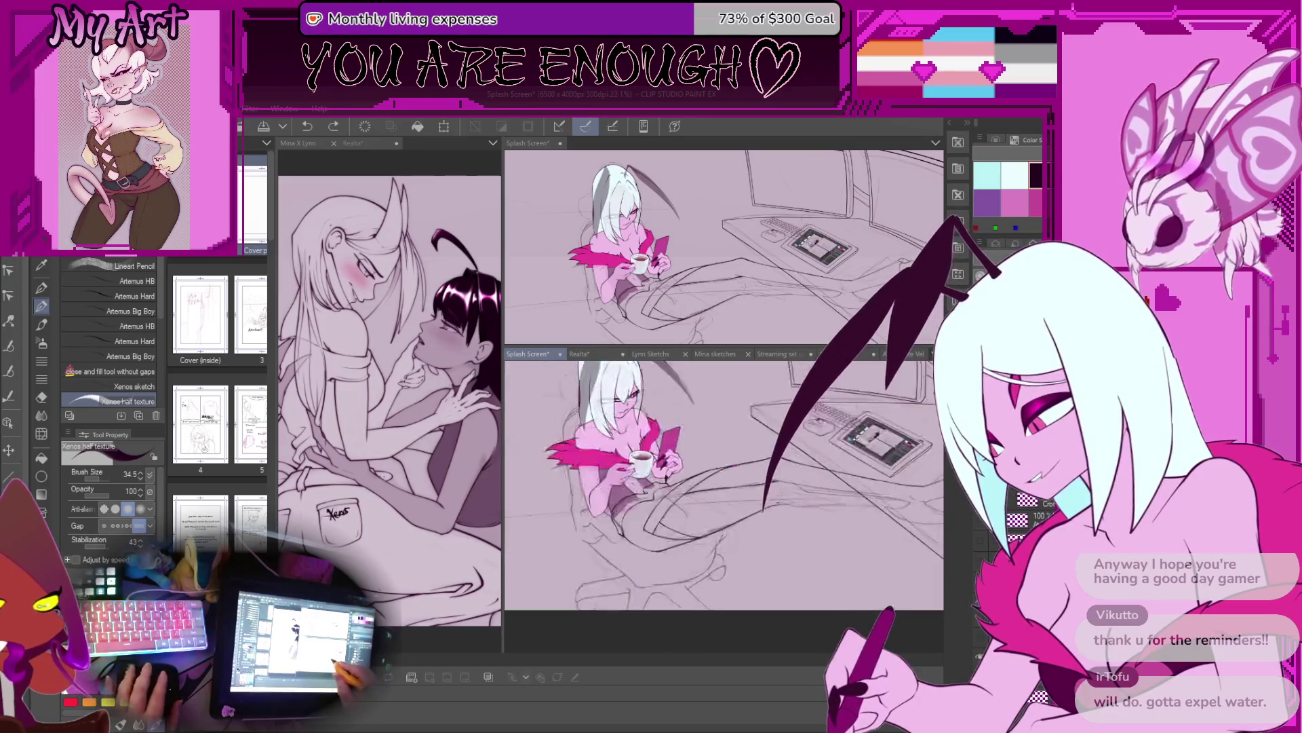
pyautogui.moveTo(747, 456)
pyautogui.mouseDown()
pyautogui.moveTo(645, 532)
pyautogui.moveTo(610, 520)
pyautogui.moveTo(652, 501)
pyautogui.mouseUp()
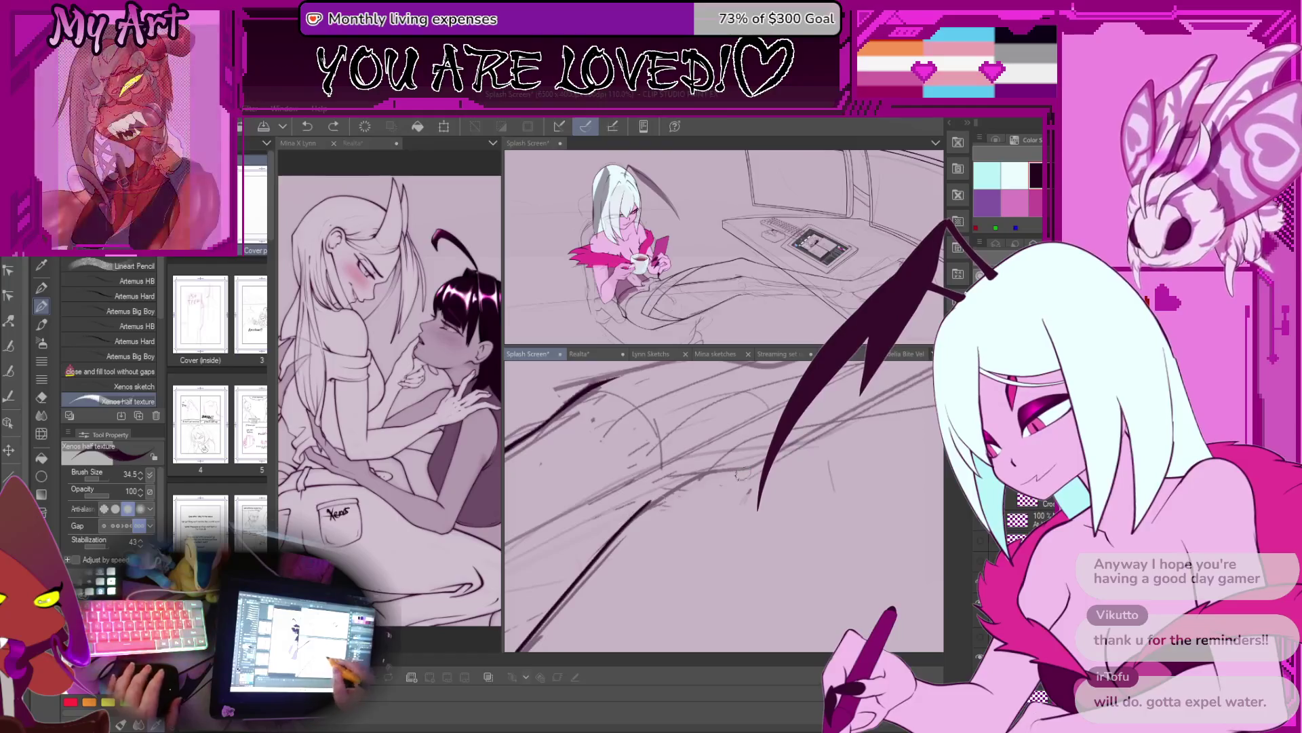
# Step: Ink the first tapered blanket fold strokes, re-angling the canvas between strokes
pyautogui.scroll(2, 678, 484)
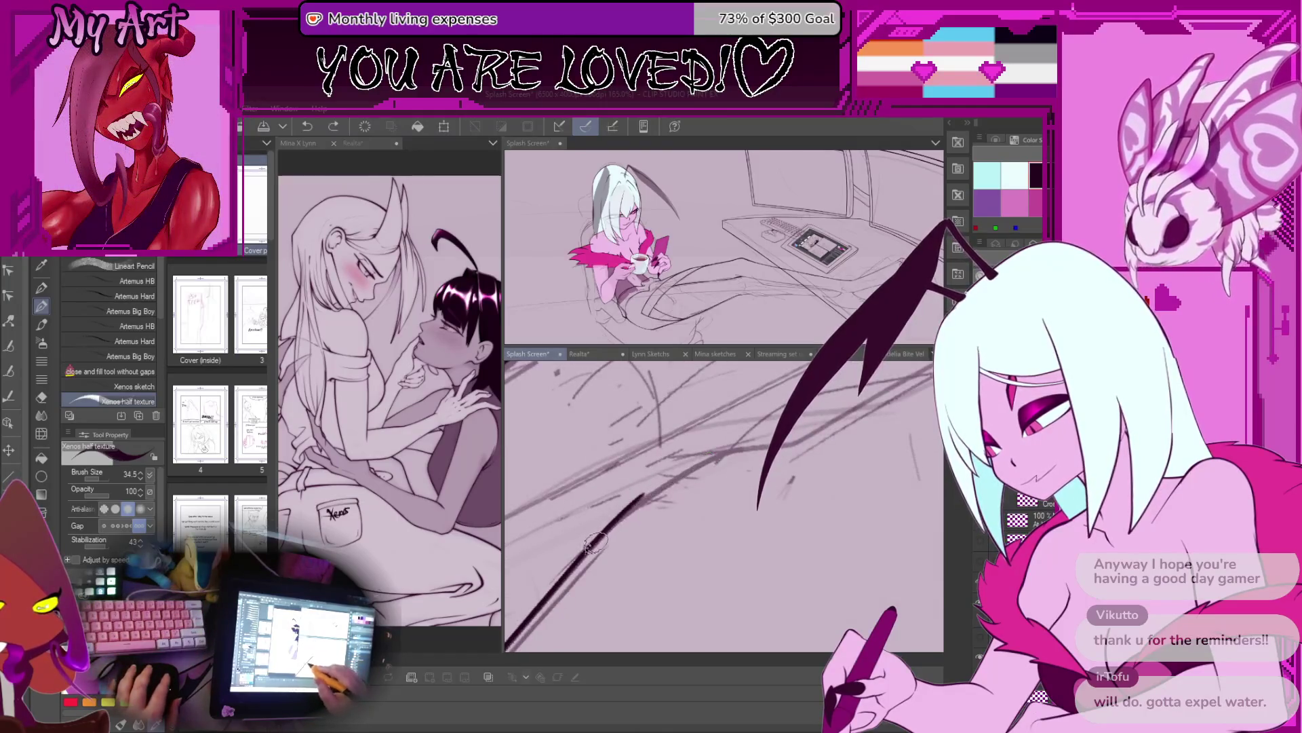
pyautogui.moveTo(750, 441); pyautogui.dragTo(668, 470)
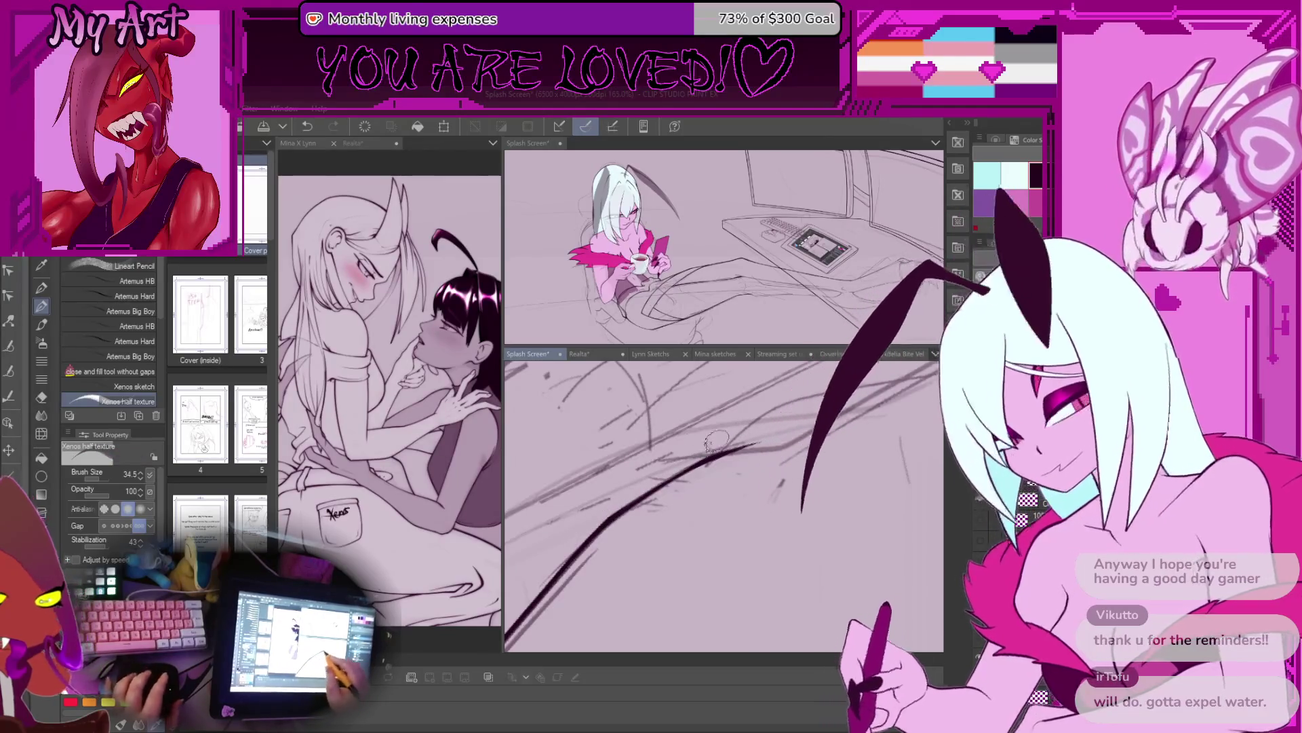
pyautogui.scroll(-3, 699, 478)
pyautogui.moveTo(699, 478); pyautogui.dragTo(757, 477)
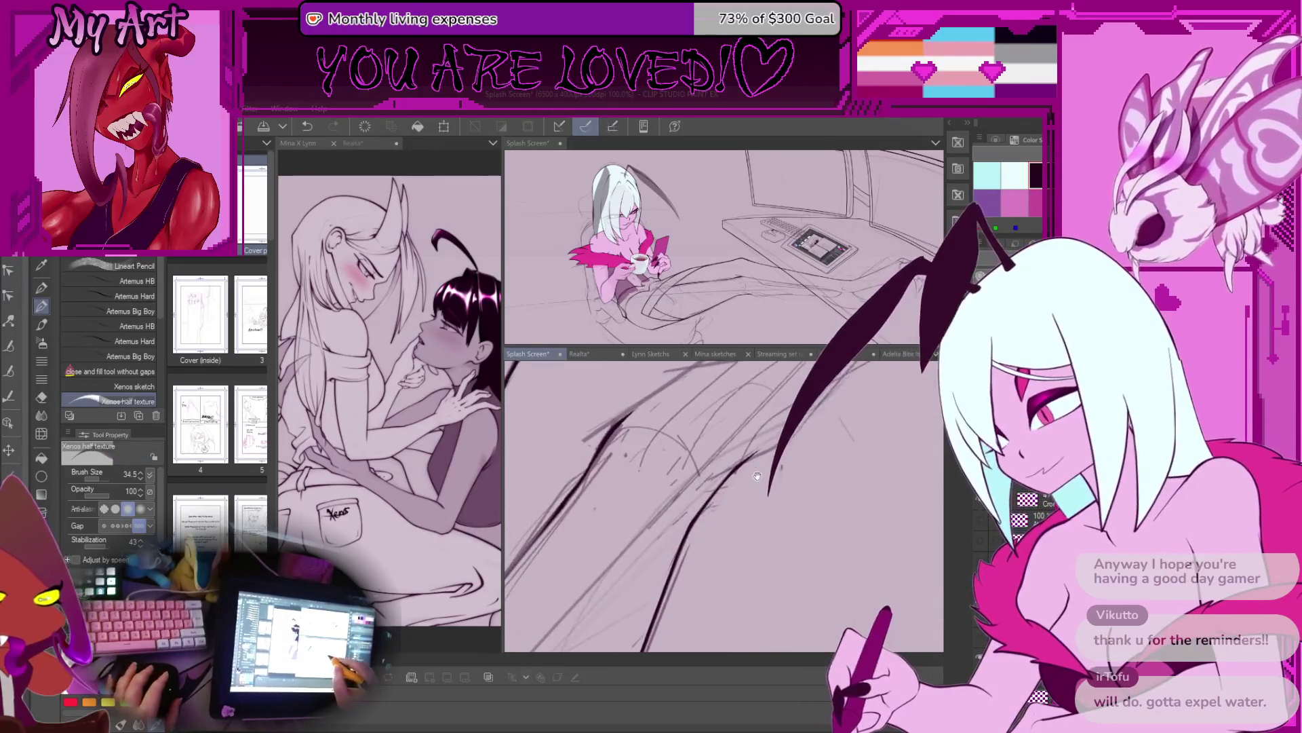
pyautogui.scroll(2, 734, 466)
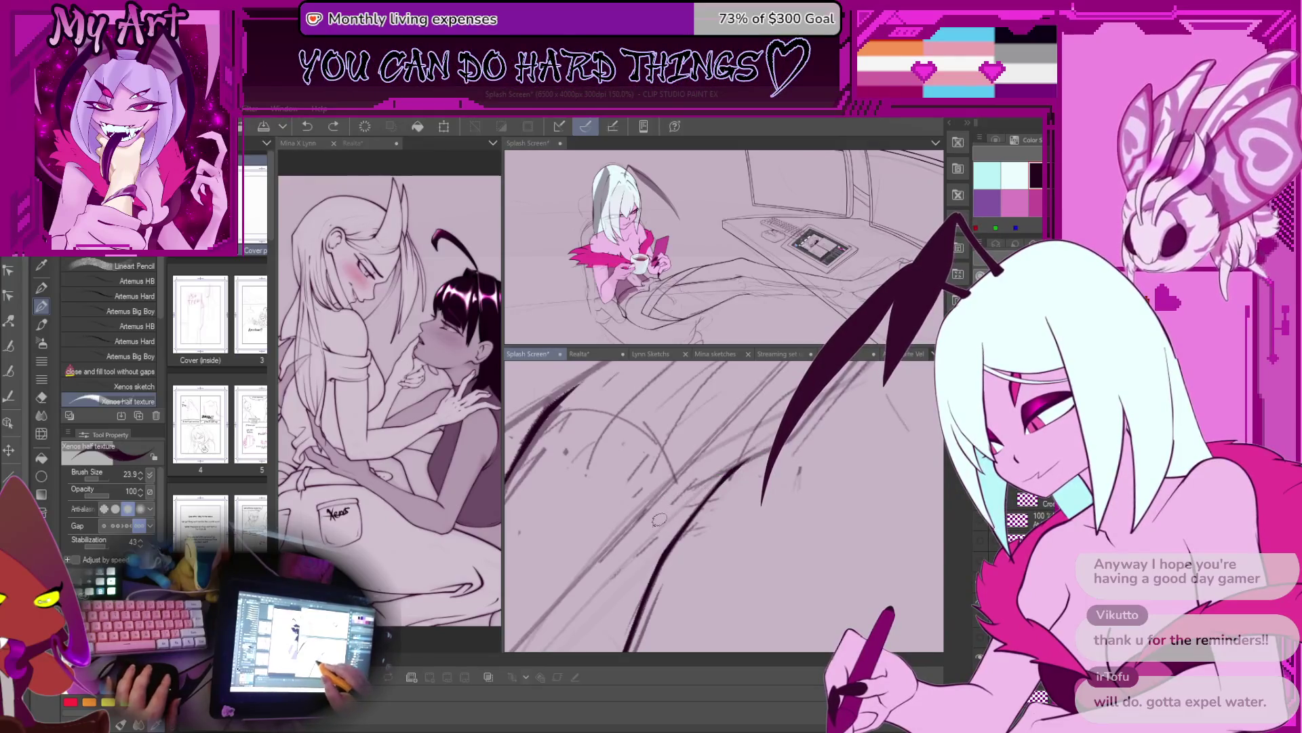
pyautogui.moveTo(757, 458); pyautogui.dragTo(659, 528)
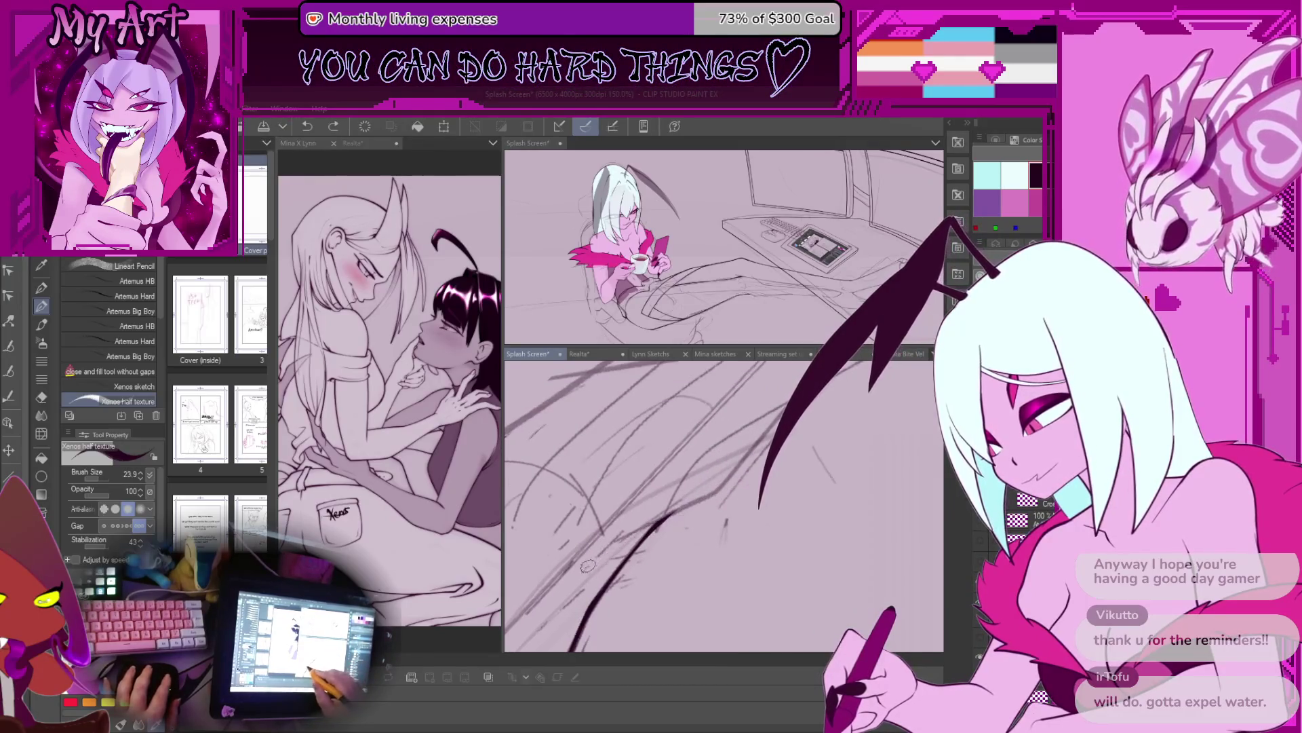
pyautogui.moveTo(744, 478); pyautogui.dragTo(703, 520)
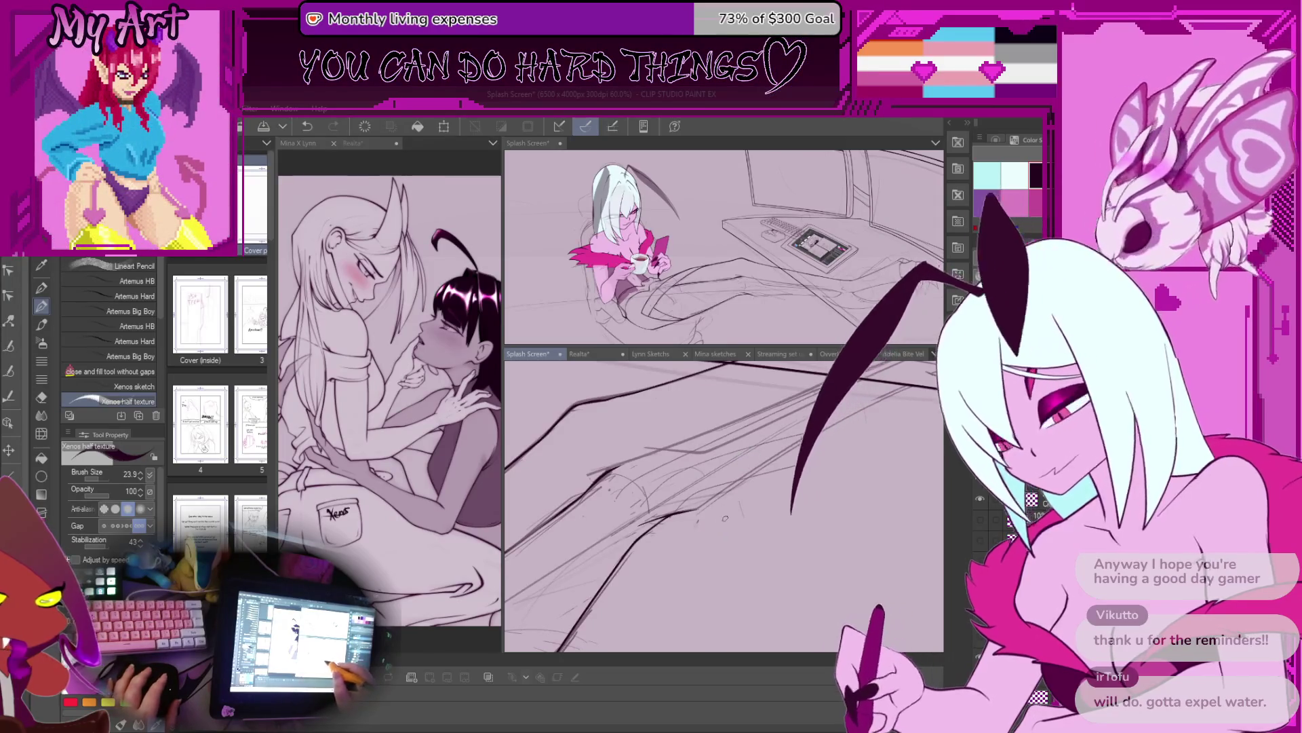
# Step: Enlarge the brush slightly and keep inking folds out toward the arm and desk
pyautogui.moveTo(738, 456)
pyautogui.mouseDown()
pyautogui.moveTo(682, 488)
pyautogui.moveTo(678, 517)
pyautogui.mouseUp()
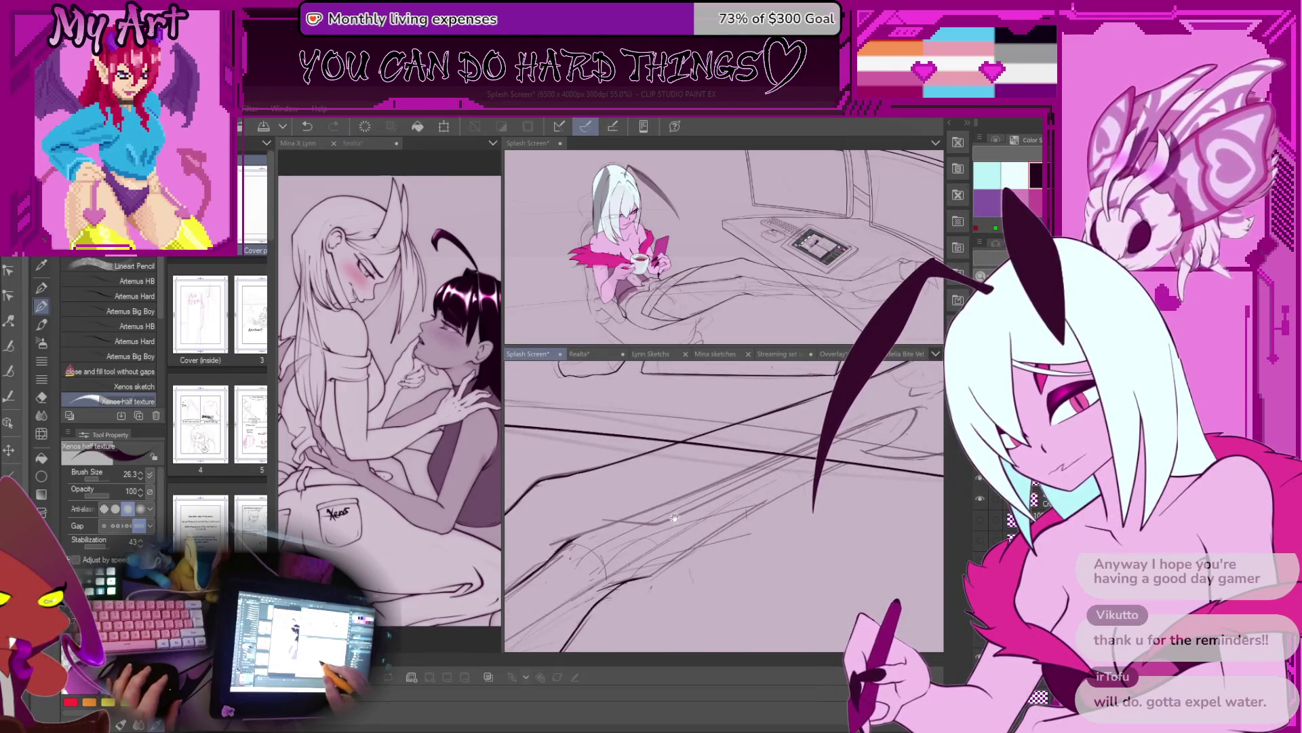
pyautogui.moveTo(670, 517)
pyautogui.mouseDown()
pyautogui.moveTo(585, 534)
pyautogui.moveTo(672, 504)
pyautogui.mouseUp()
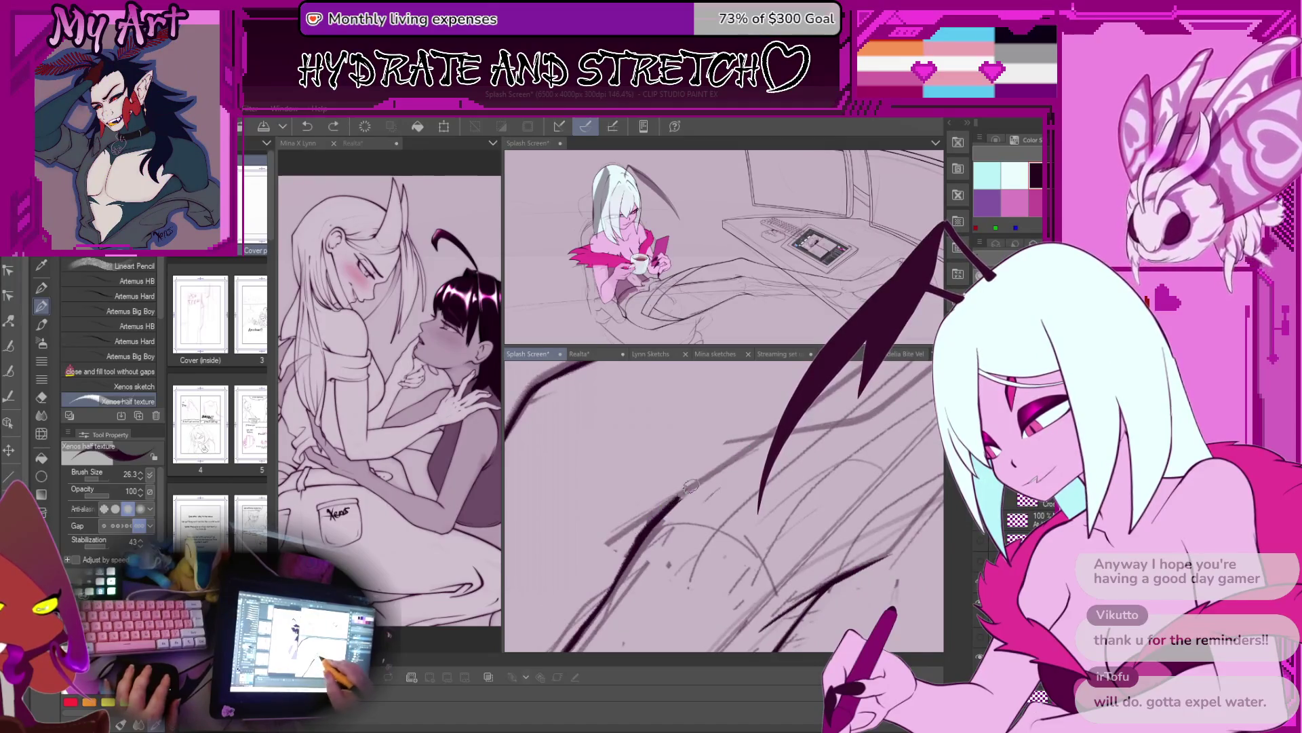
pyautogui.moveTo(638, 529); pyautogui.dragTo(716, 478)
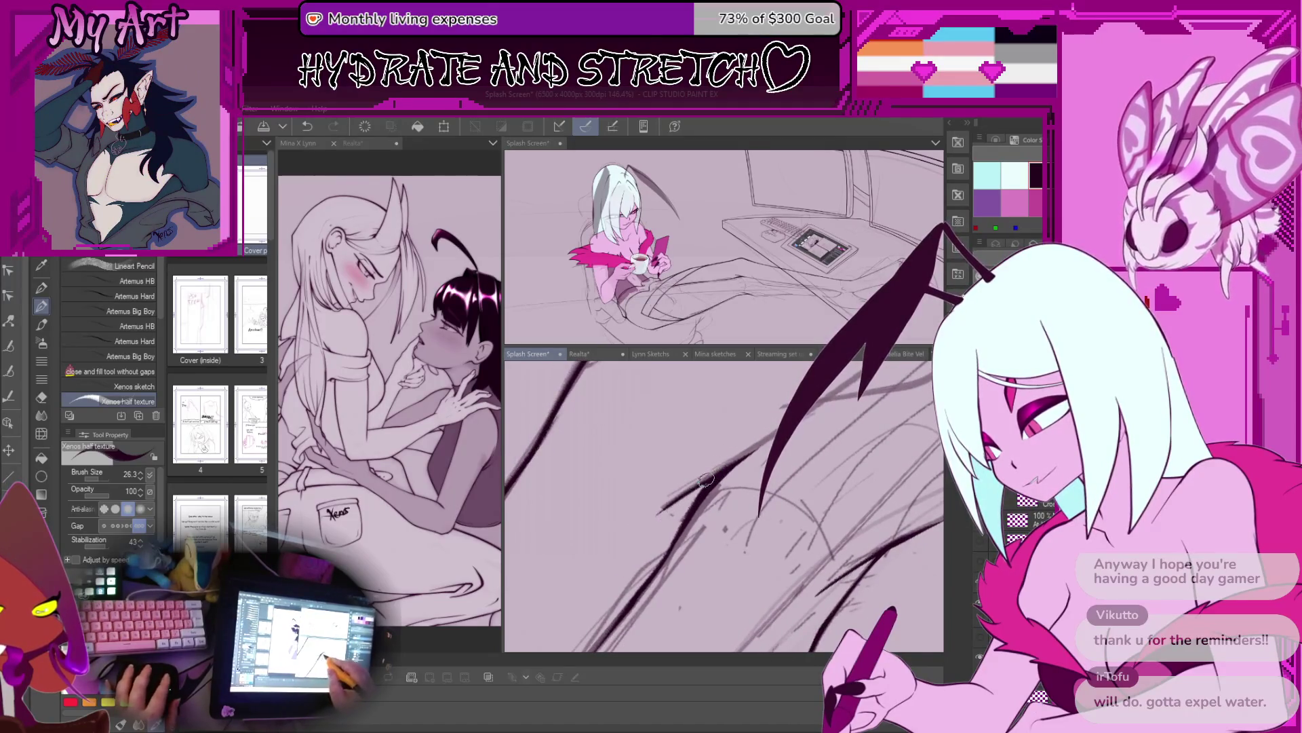
pyautogui.moveTo(603, 554)
pyautogui.mouseDown()
pyautogui.moveTo(767, 476)
pyautogui.moveTo(622, 550)
pyautogui.mouseUp()
# Step: Undo and redo the last stroke, then frame the desk tablet and keyboard at a comfortable angle
pyautogui.scroll(2, 558, 603)
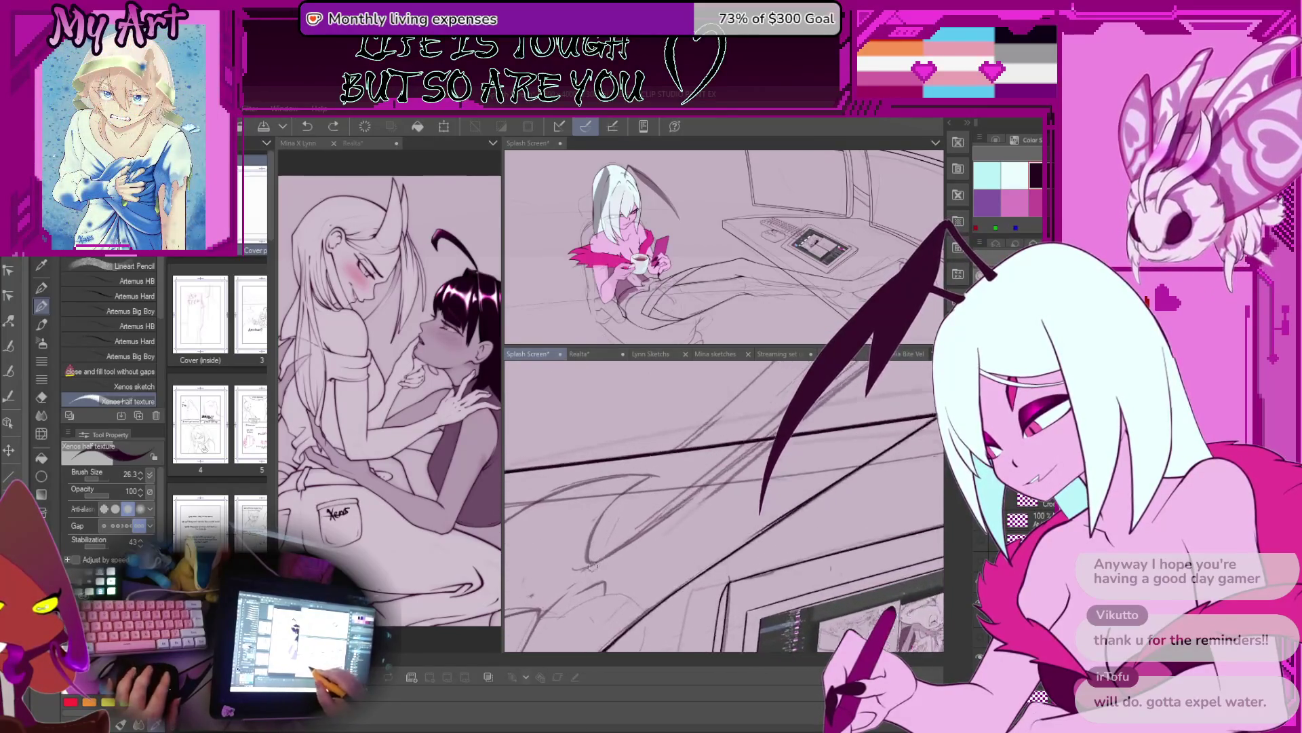
pyautogui.moveTo(639, 499)
pyautogui.mouseDown()
pyautogui.moveTo(651, 520)
pyautogui.moveTo(661, 480)
pyautogui.moveTo(648, 432)
pyautogui.moveTo(644, 483)
pyautogui.mouseUp()
pyautogui.hotkey('ctrl', 'z')
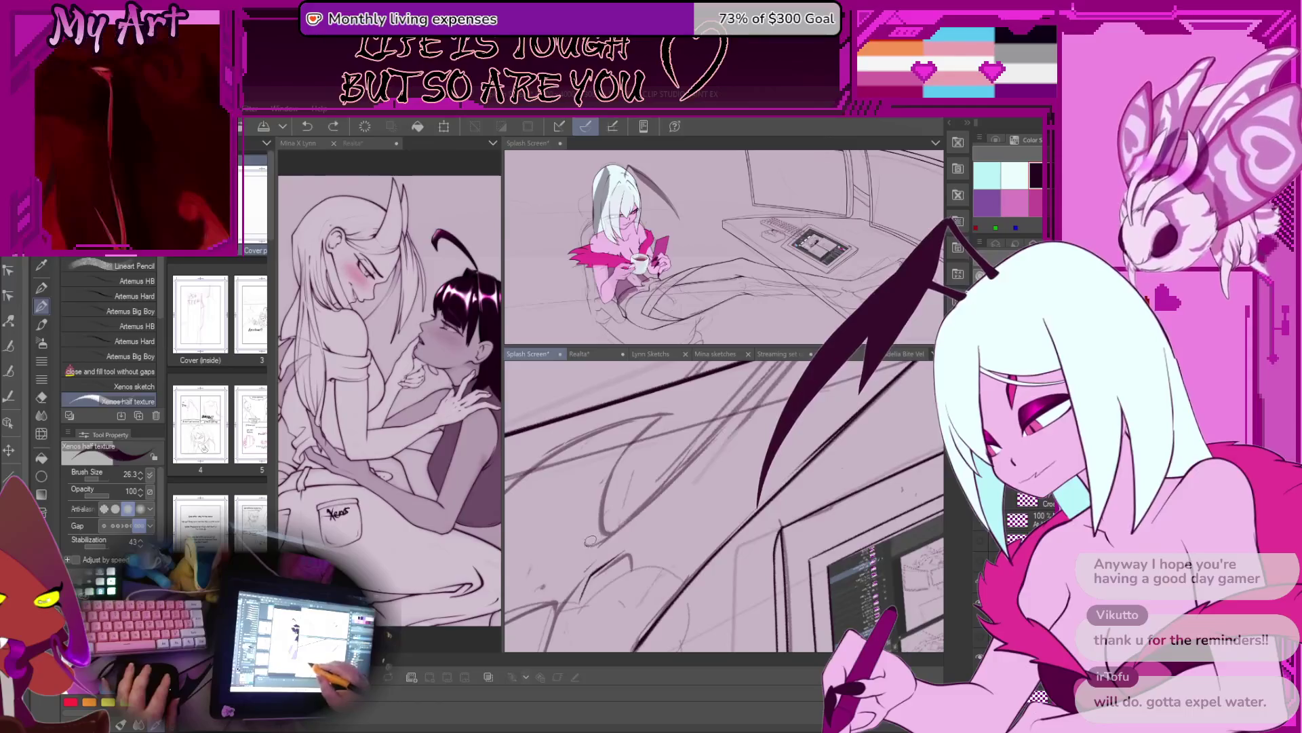
pyautogui.hotkey('ctrl', 'y')
pyautogui.moveTo(591, 538); pyautogui.dragTo(803, 516)
pyautogui.moveTo(678, 529); pyautogui.dragTo(537, 601)
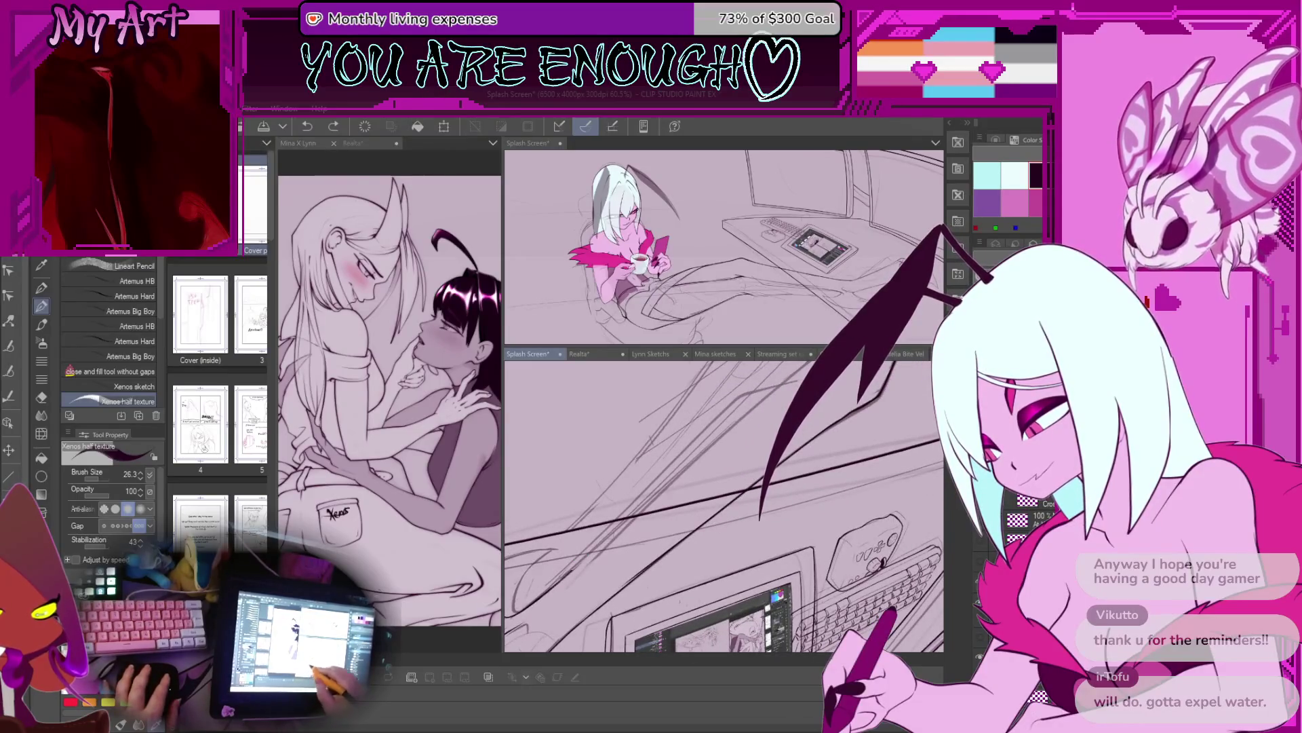
pyautogui.scroll(4, 679, 475)
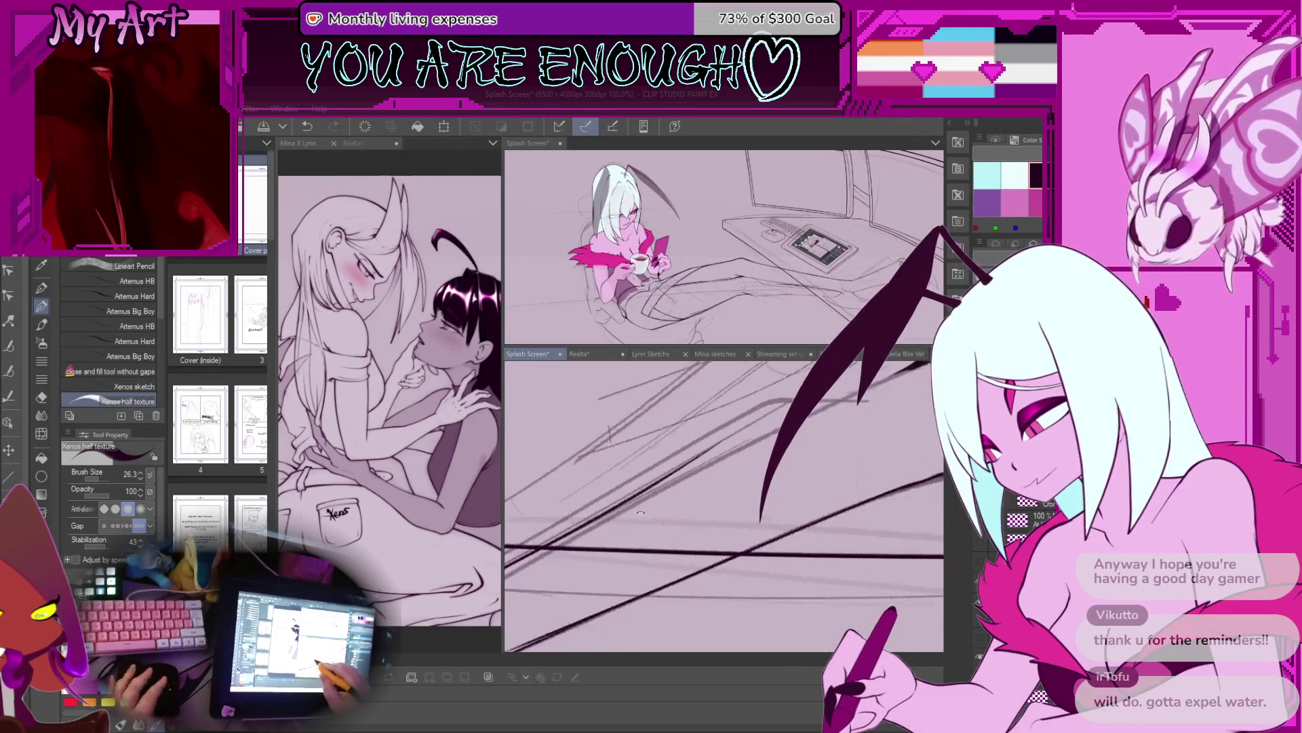
pyautogui.moveTo(682, 497); pyautogui.dragTo(631, 522)
# Step: Save the illustration, then ink a dark desk line, redoing one misplaced stroke
pyautogui.hotkey('ctrl', 's')
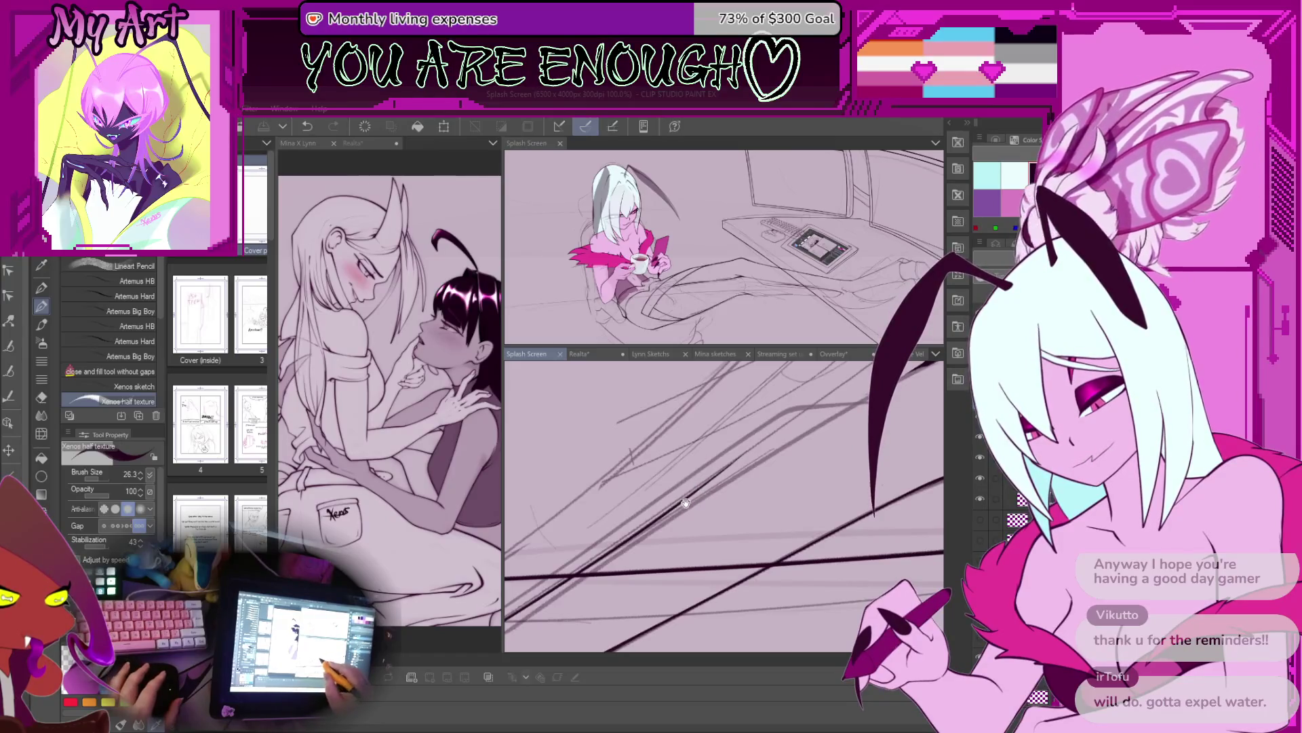
pyautogui.moveTo(684, 502); pyautogui.dragTo(675, 522)
pyautogui.moveTo(588, 578); pyautogui.dragTo(733, 467)
pyautogui.hotkey('ctrl', 'z')
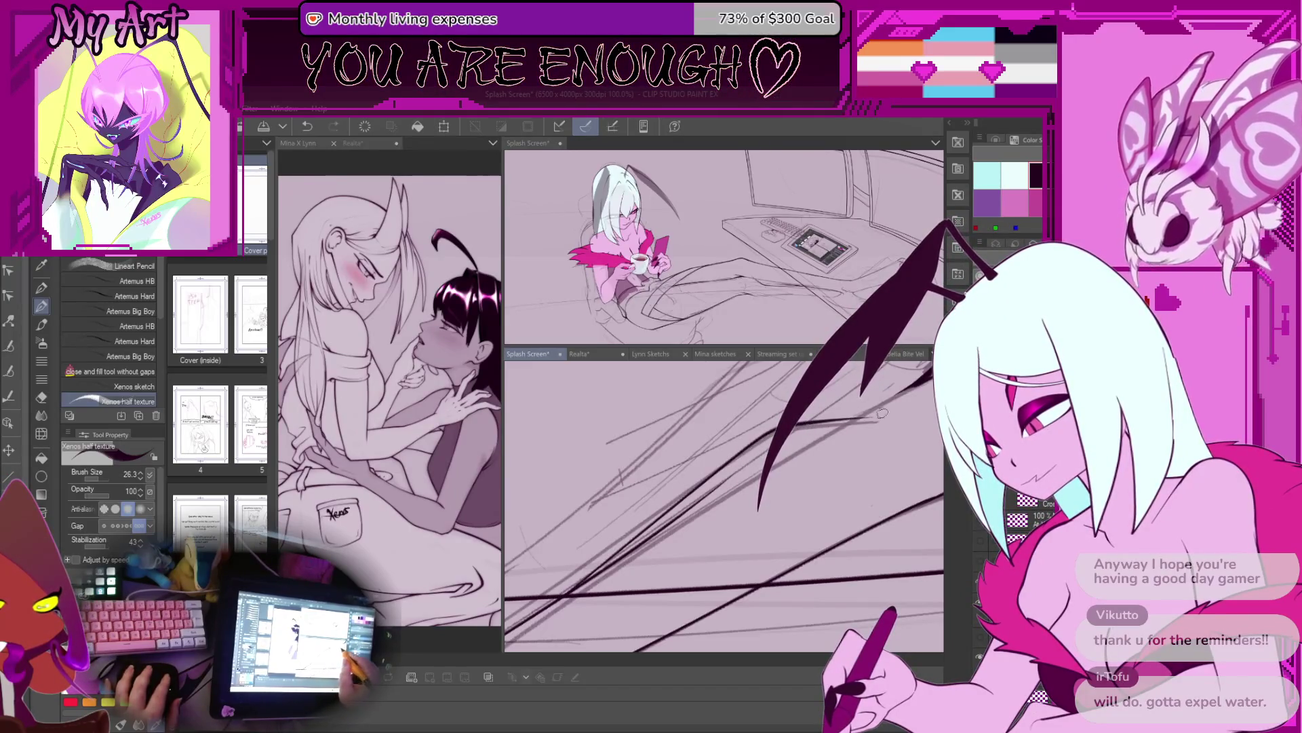
pyautogui.moveTo(581, 580)
pyautogui.mouseDown()
pyautogui.moveTo(682, 505)
pyautogui.moveTo(603, 529)
pyautogui.moveTo(598, 565)
pyautogui.mouseUp()
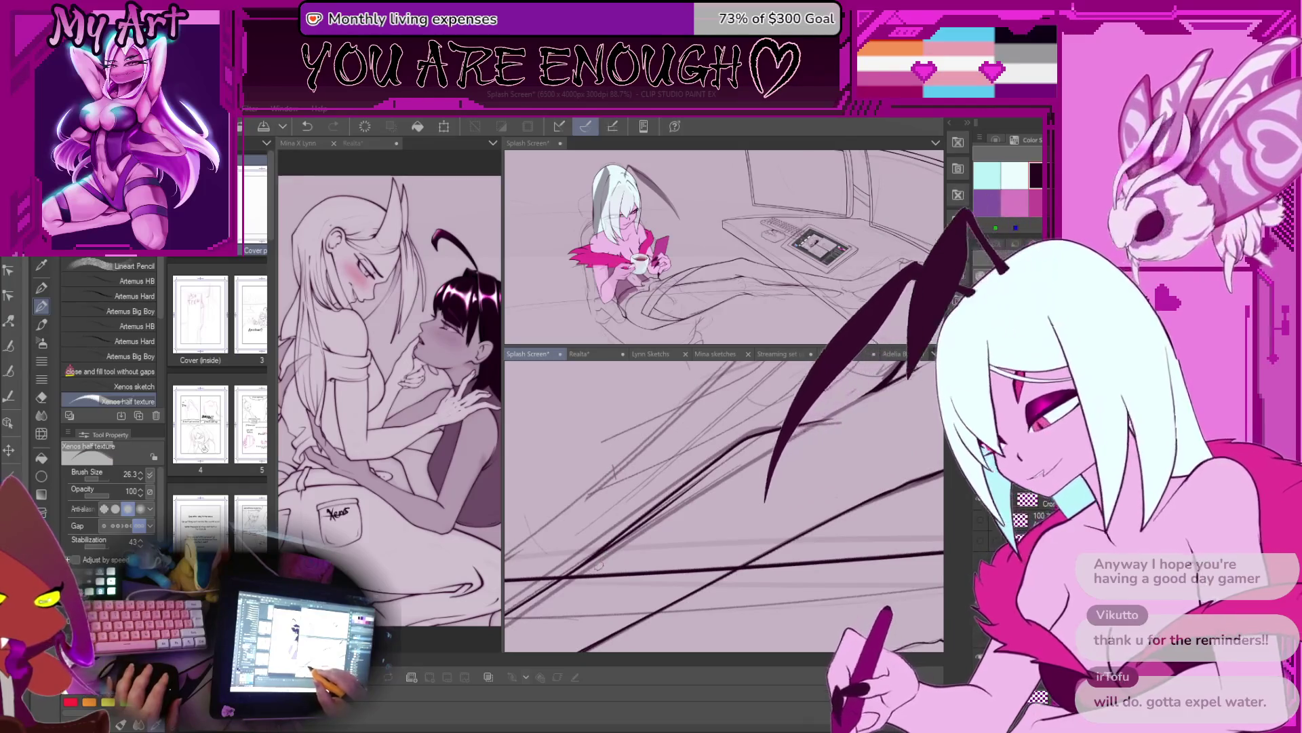
# Step: Reduce the inking brush size to 24.2
pyautogui.scroll(3, 721, 466)
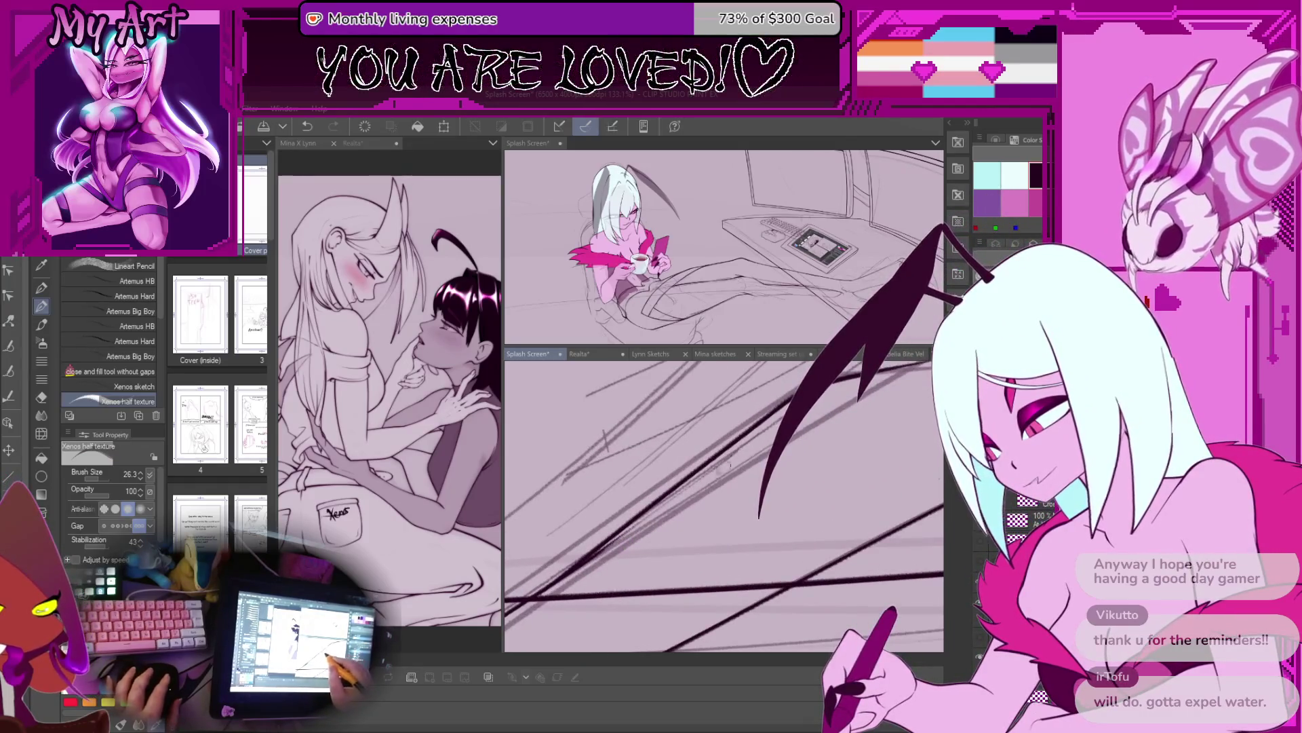
pyautogui.moveTo(707, 480)
pyautogui.mouseDown()
pyautogui.moveTo(660, 497)
pyautogui.moveTo(740, 453)
pyautogui.mouseUp()
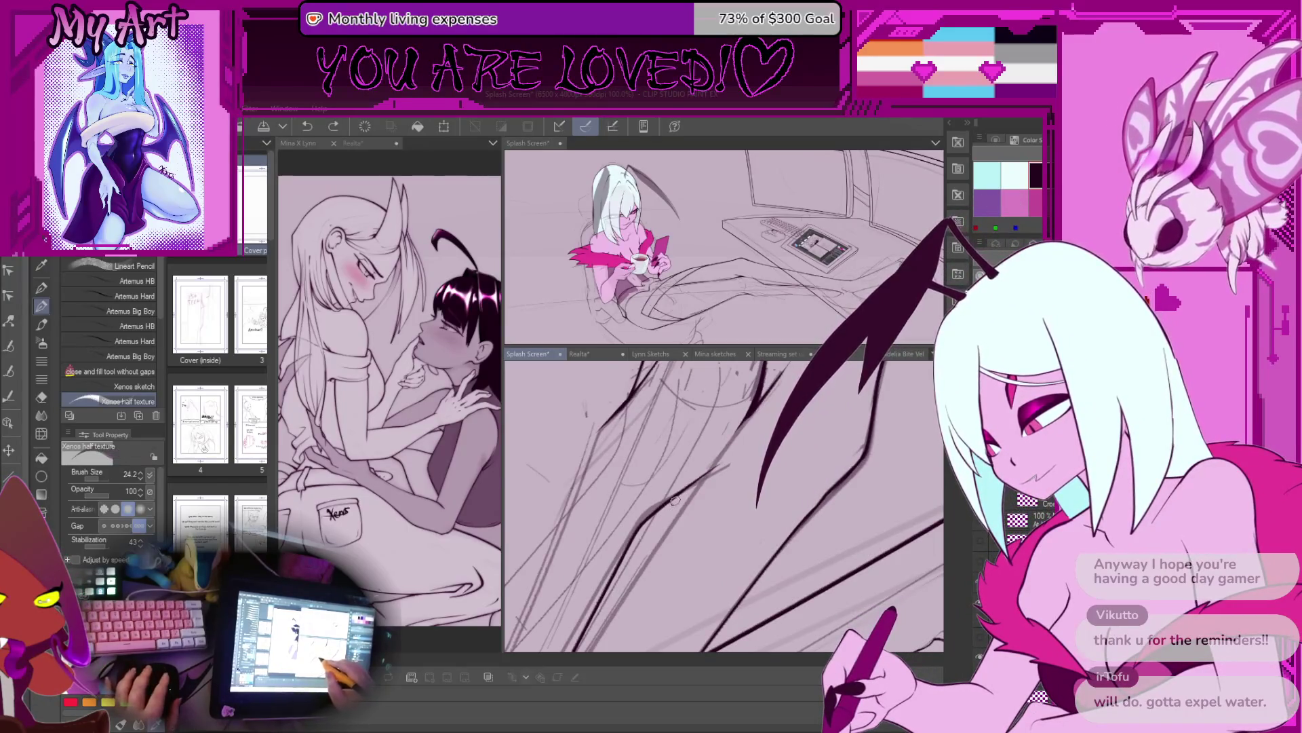
pyautogui.scroll(3, 673, 500)
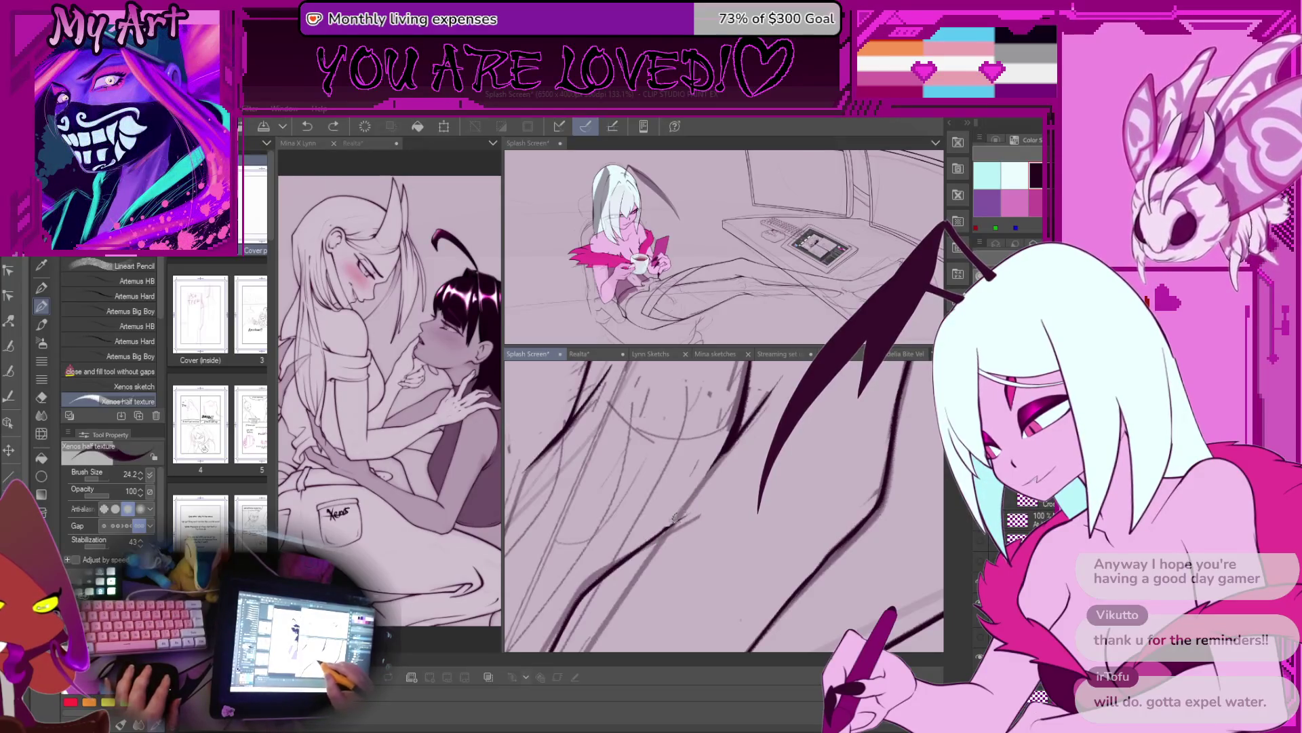
# Step: Ink dark contour lines through the blanket folds and desk edge, then turn the view upright
pyautogui.moveTo(704, 479); pyautogui.dragTo(682, 502)
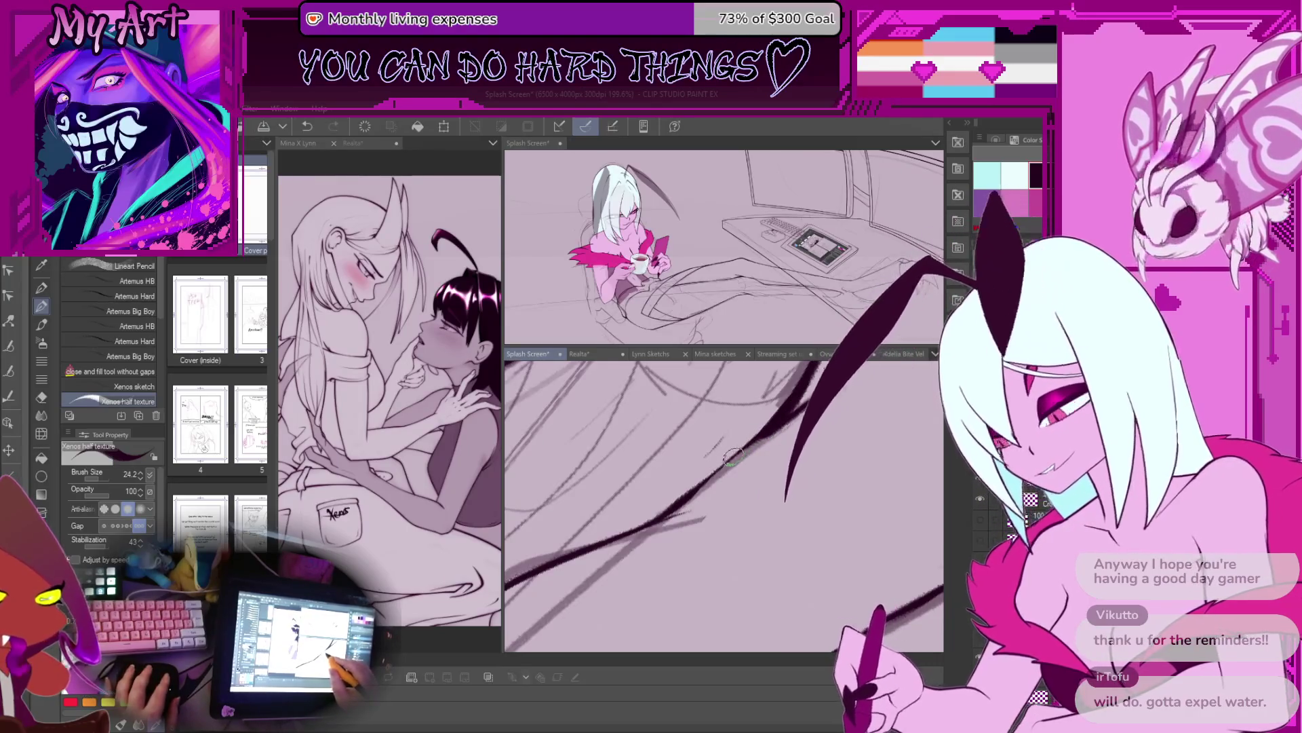
pyautogui.moveTo(773, 426); pyautogui.dragTo(746, 448)
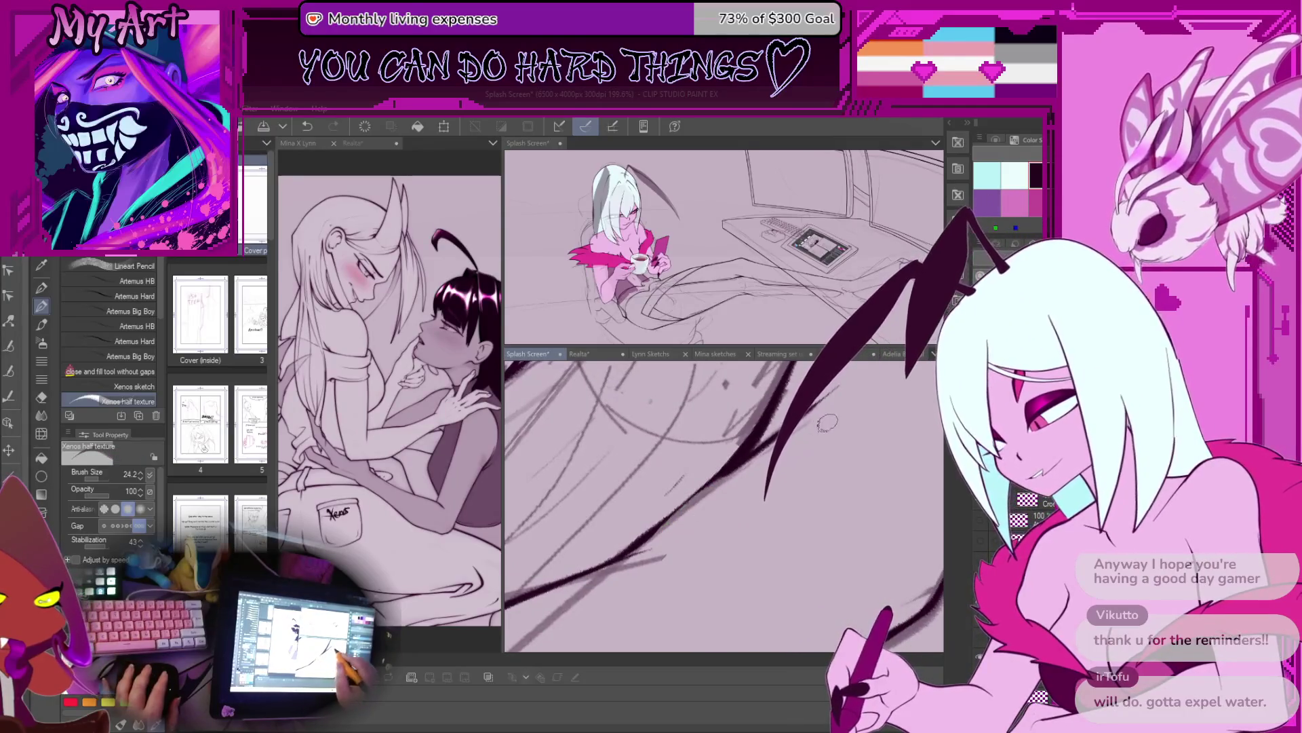
pyautogui.moveTo(719, 485); pyautogui.dragTo(712, 483)
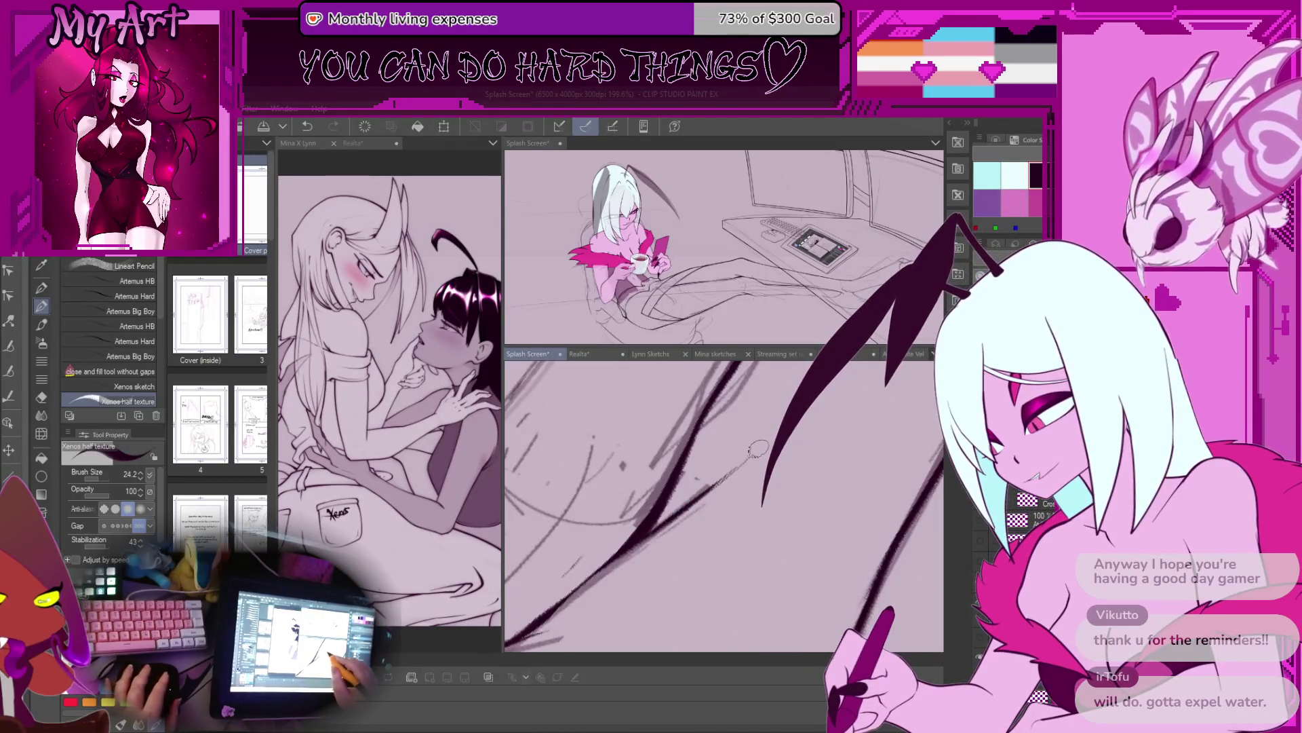
pyautogui.scroll(-8, 758, 445)
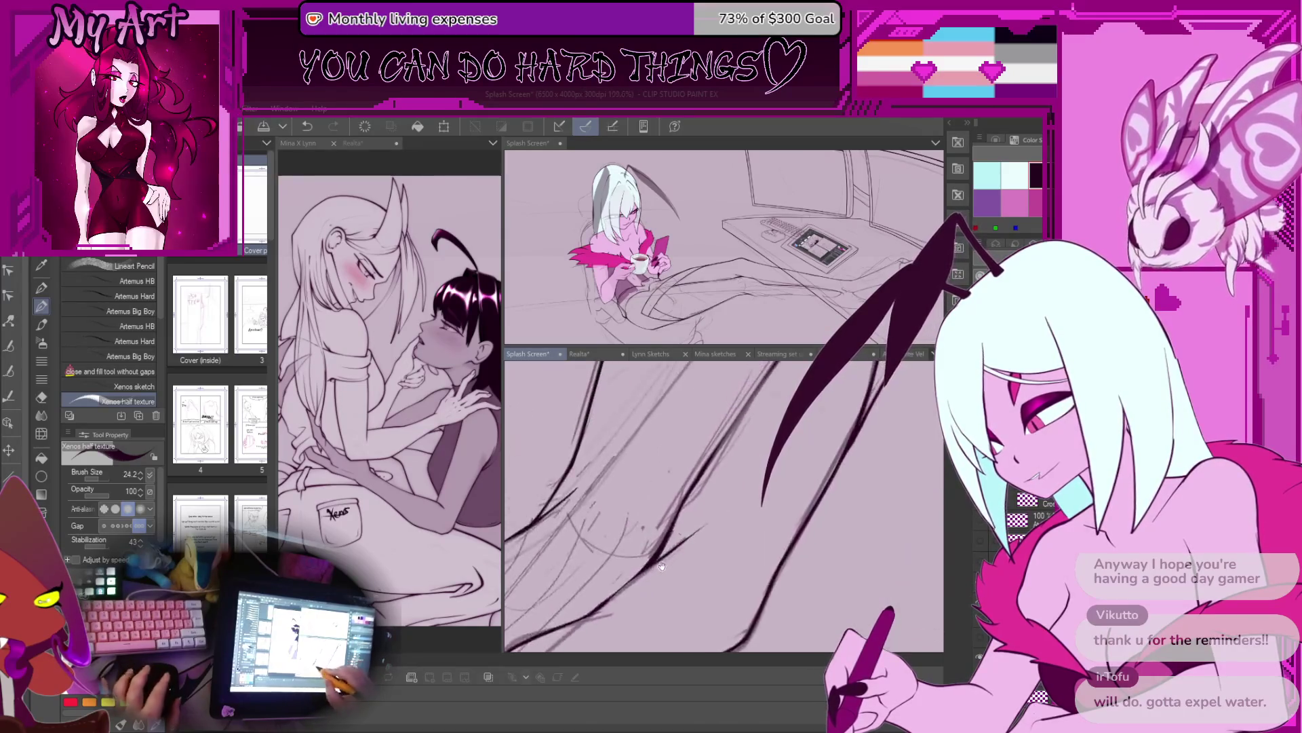
pyautogui.scroll(5, 647, 544)
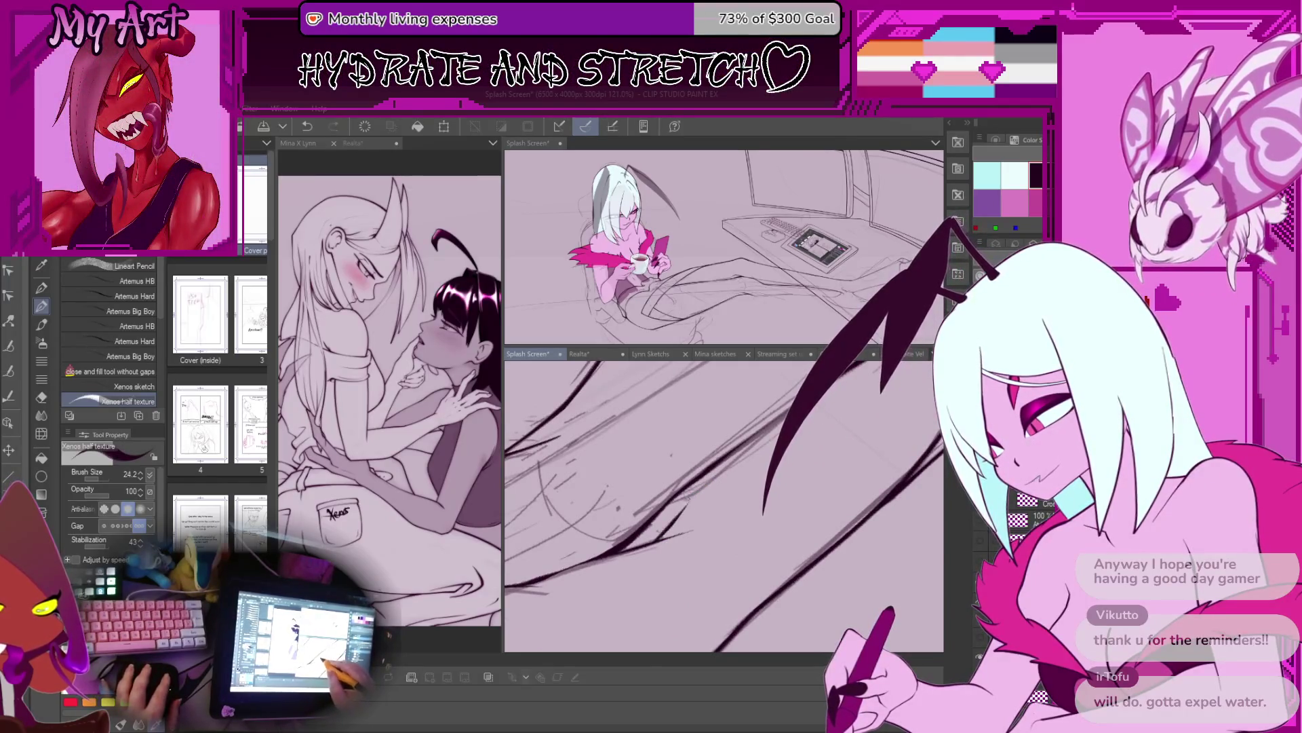
pyautogui.scroll(-4, 695, 488)
pyautogui.scroll(-3, 640, 529)
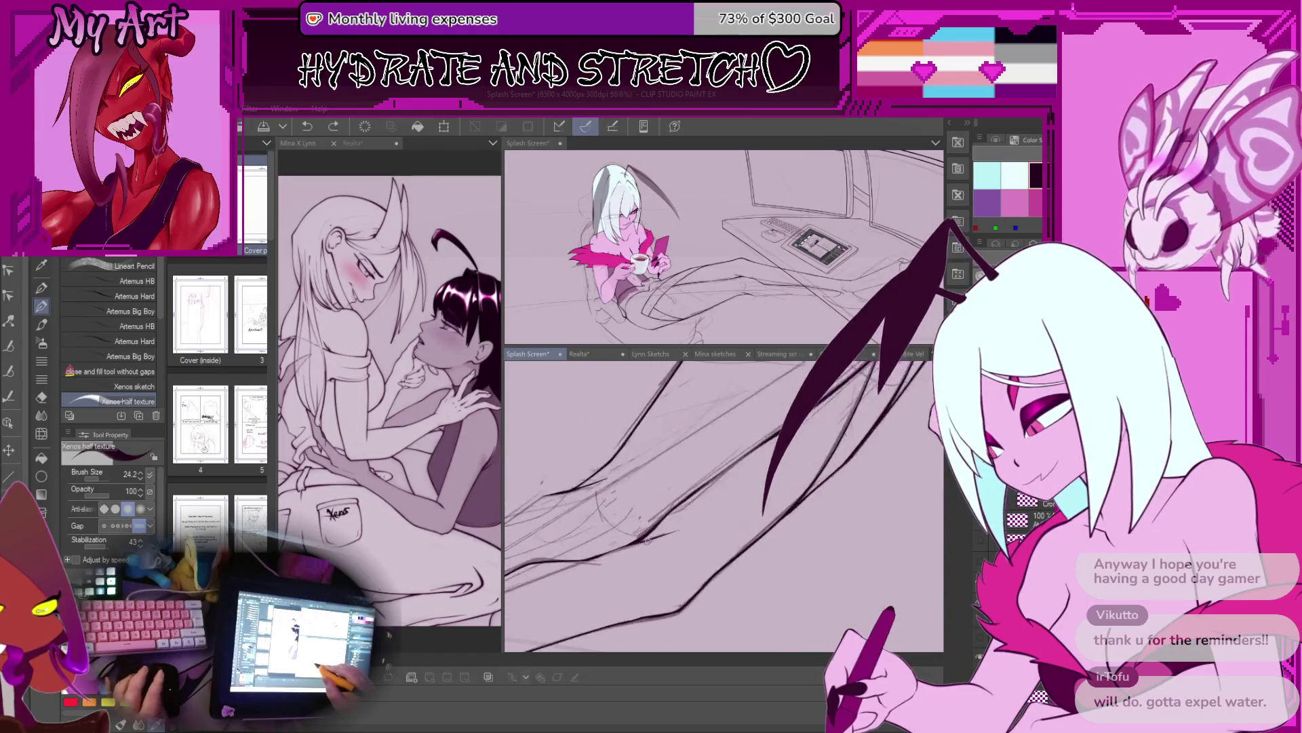
pyautogui.moveTo(683, 518); pyautogui.dragTo(738, 501)
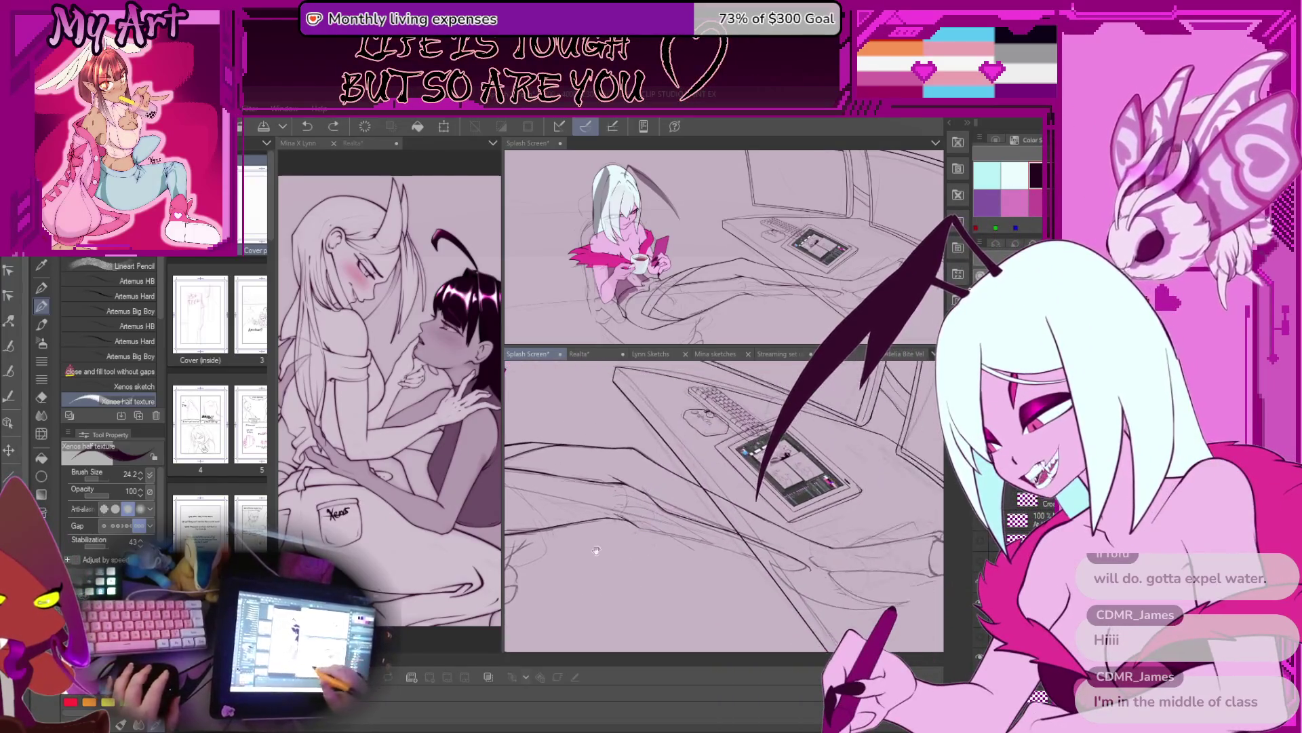
pyautogui.moveTo(750, 557)
pyautogui.mouseDown()
pyautogui.moveTo(650, 526)
pyautogui.moveTo(619, 559)
pyautogui.moveTo(667, 552)
pyautogui.mouseUp()
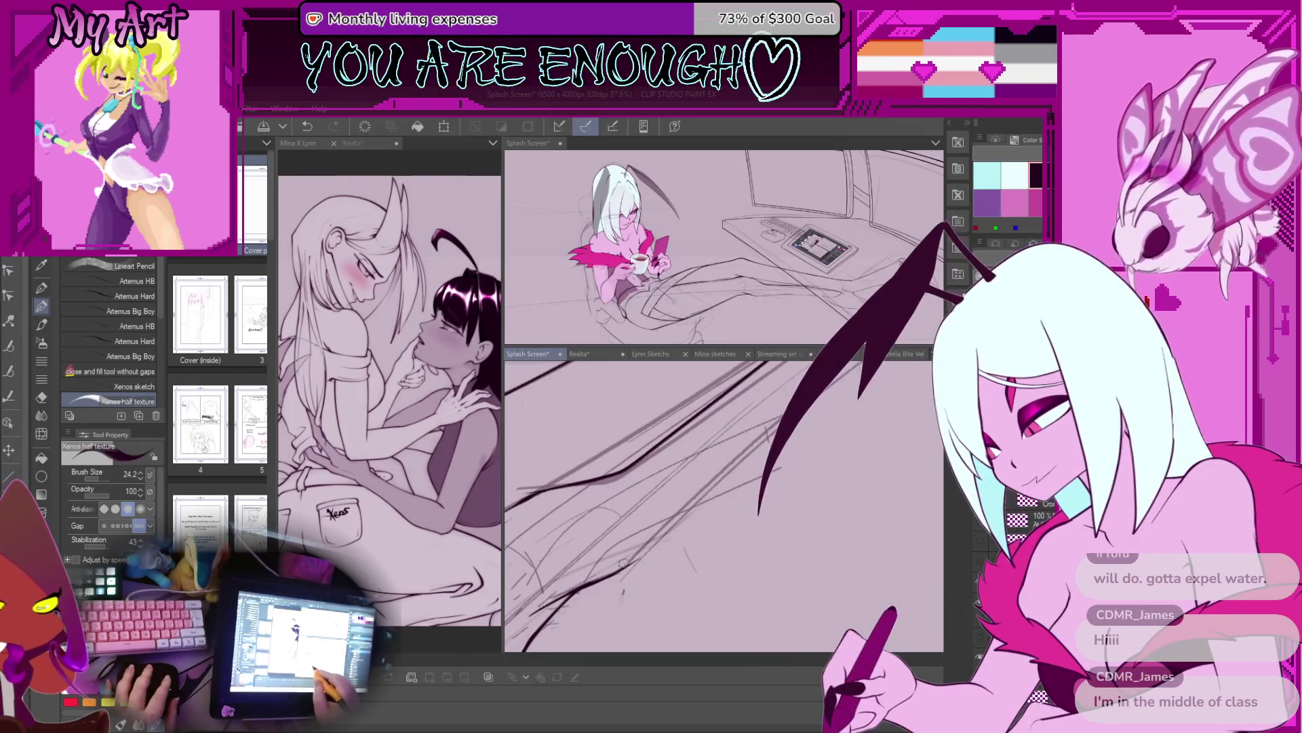
# Step: Ink a long line over the desk and chair sketch, undoing the missed stroke and reframing between lines
pyautogui.click(677, 529)
pyautogui.moveTo(677, 528); pyautogui.dragTo(616, 608)
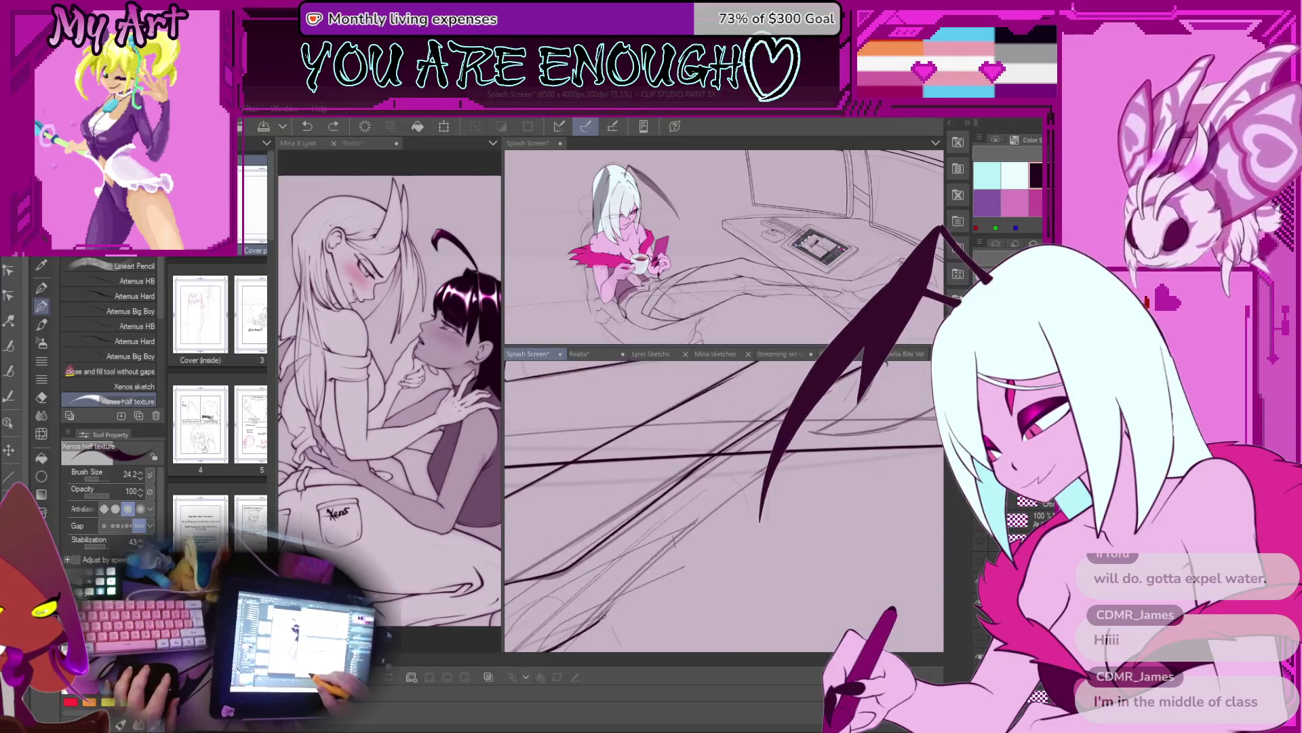
pyautogui.hotkey('ctrl', 'z')
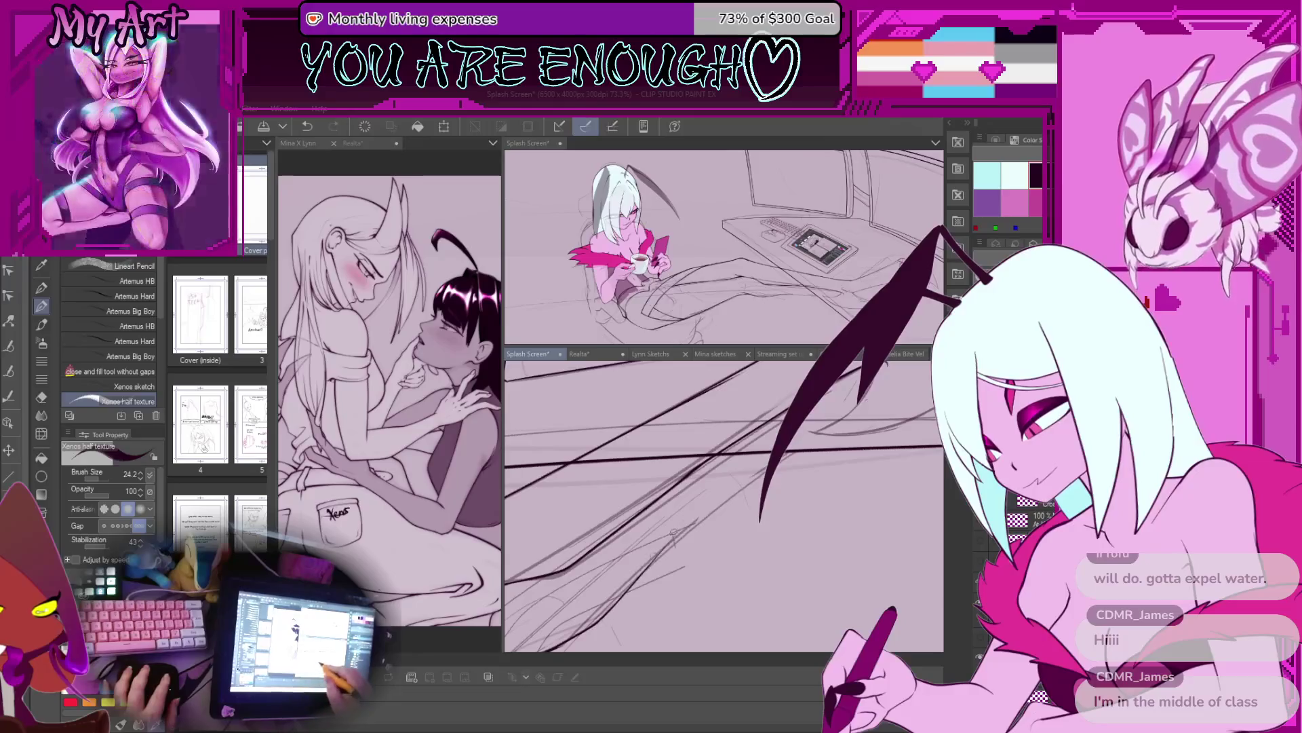
pyautogui.moveTo(737, 473)
pyautogui.mouseDown()
pyautogui.moveTo(630, 580)
pyautogui.moveTo(643, 580)
pyautogui.mouseUp()
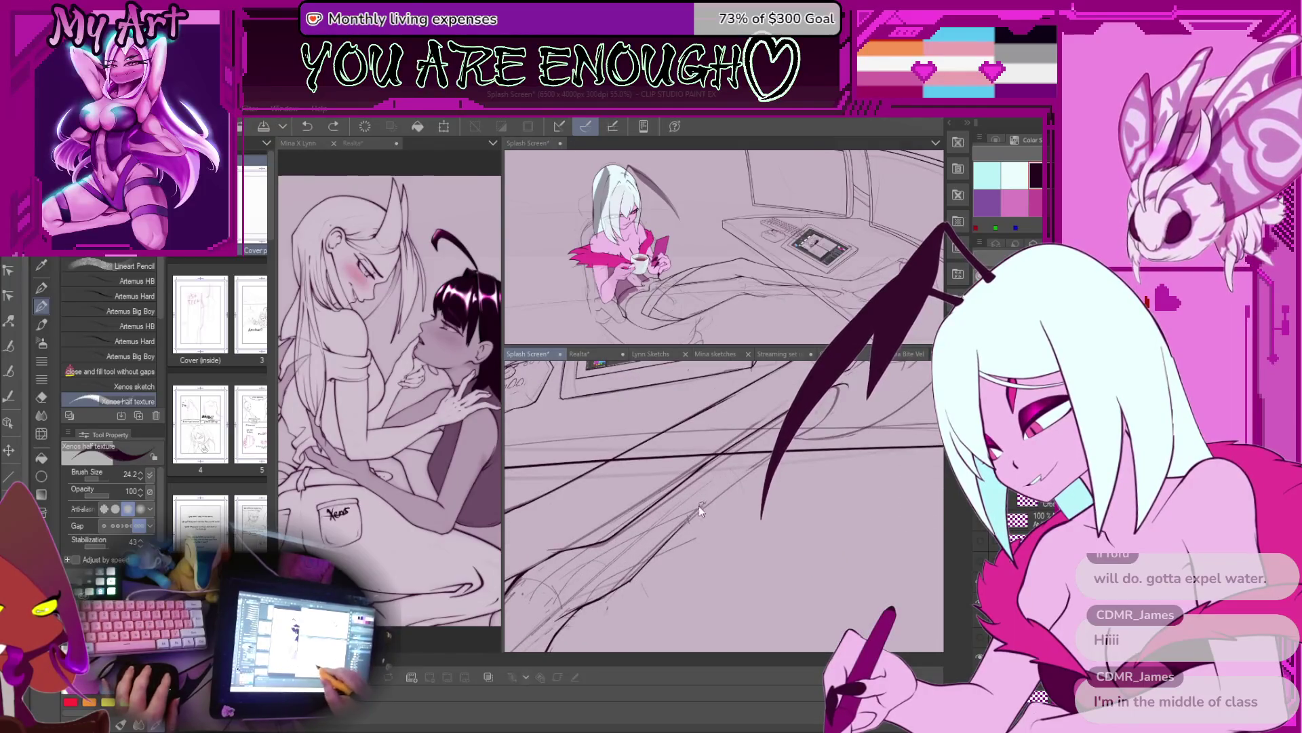
pyautogui.moveTo(671, 543)
pyautogui.mouseDown()
pyautogui.moveTo(679, 551)
pyautogui.moveTo(641, 554)
pyautogui.mouseUp()
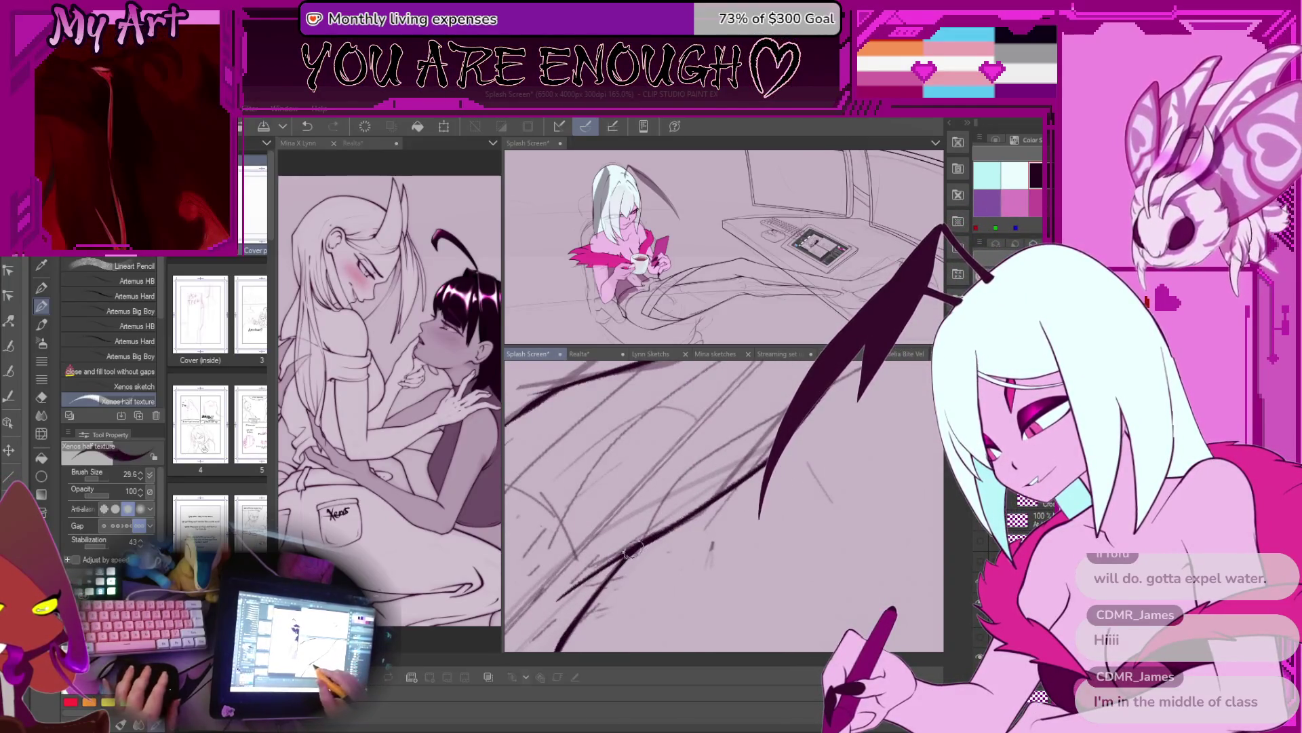
pyautogui.moveTo(753, 471)
pyautogui.mouseDown()
pyautogui.moveTo(711, 551)
pyautogui.moveTo(750, 488)
pyautogui.mouseUp()
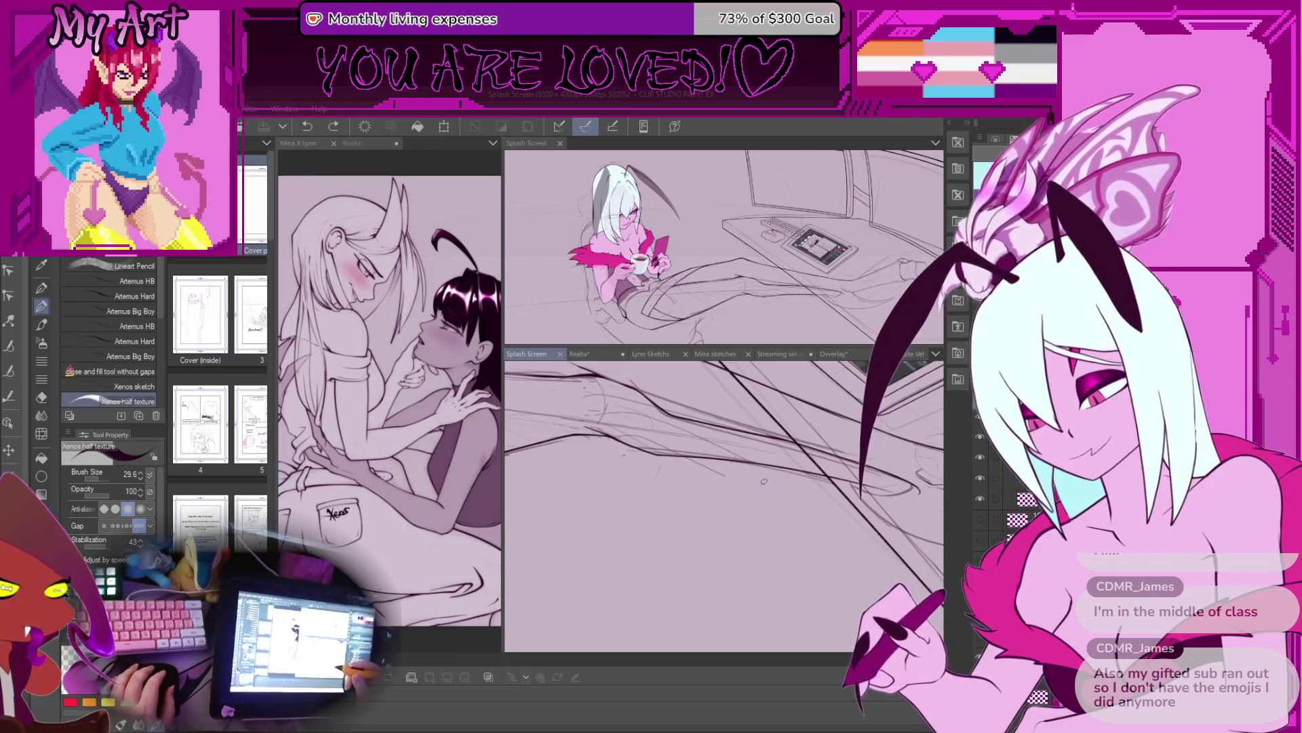
pyautogui.scroll(-4, 764, 481)
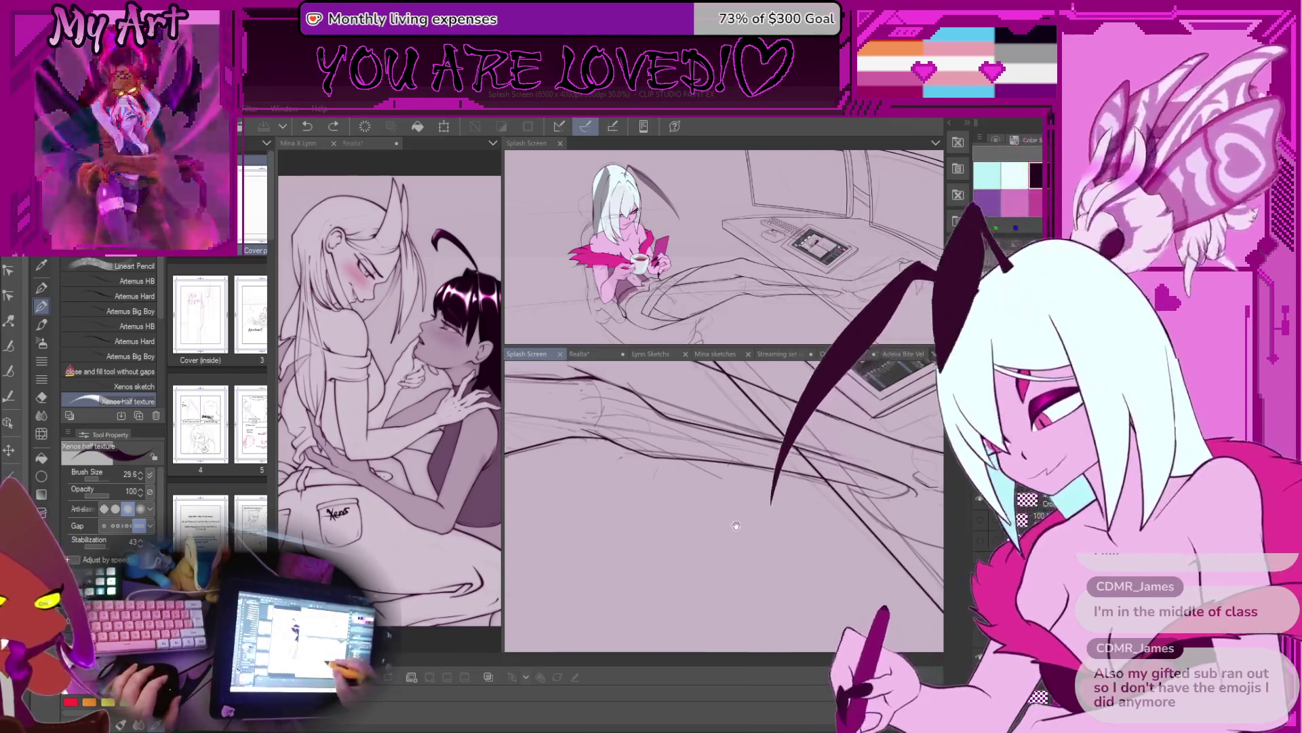
pyautogui.moveTo(801, 531); pyautogui.dragTo(736, 511)
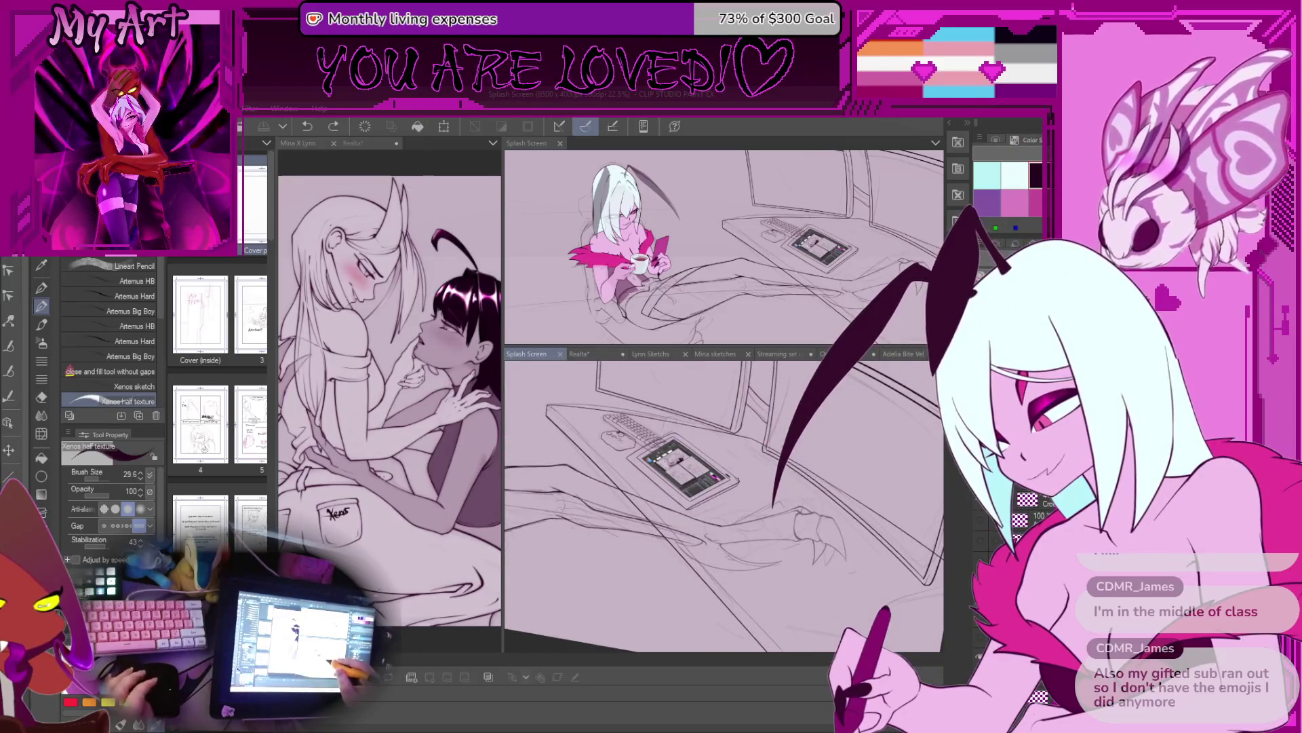
pyautogui.scroll(5, 740, 507)
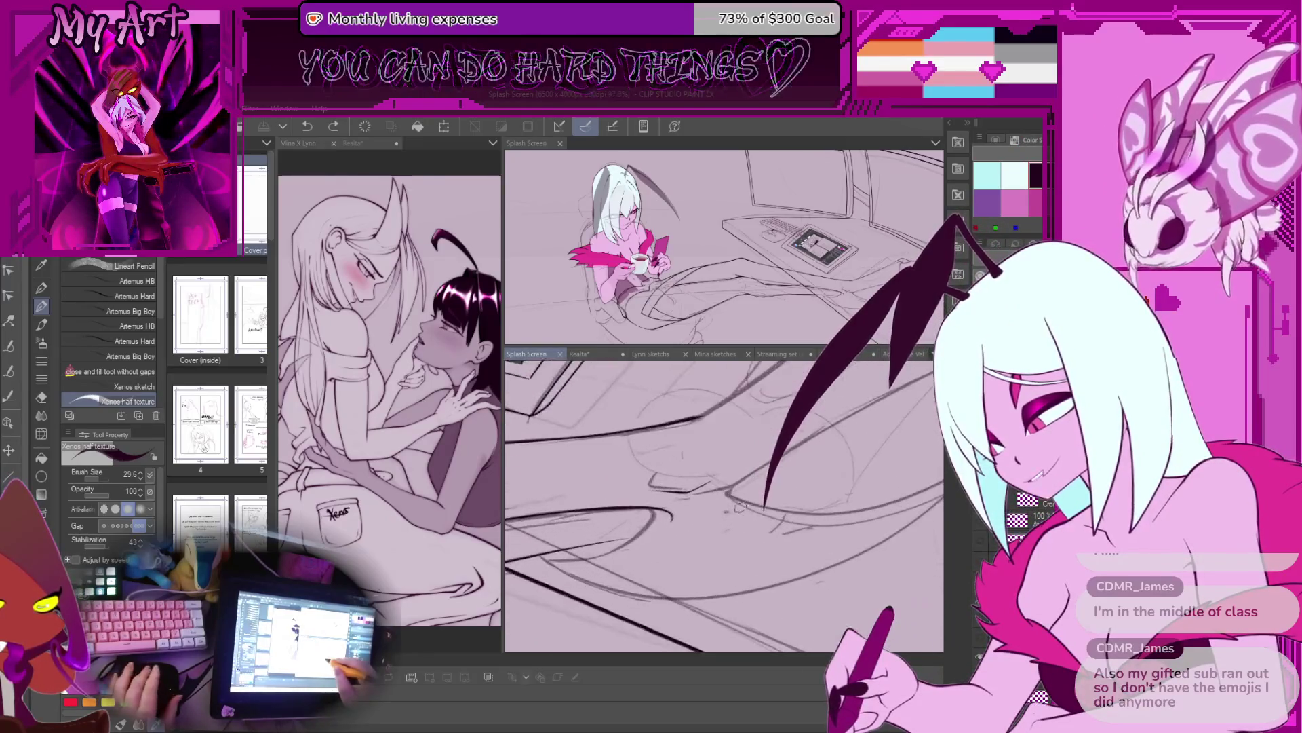
pyautogui.scroll(-5, 728, 509)
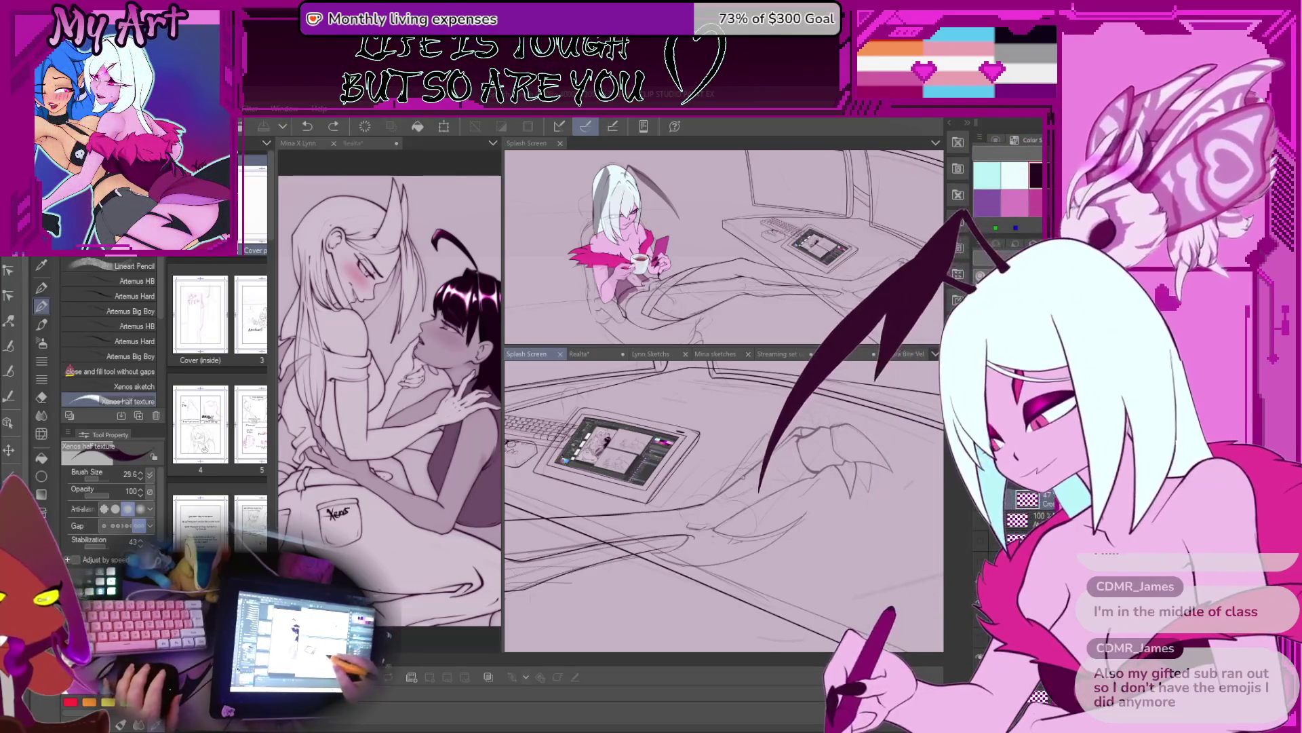
# Step: Ink the long desk edge beside the tablet, undoing a stray short stroke, then zoom in
pyautogui.moveTo(727, 514); pyautogui.dragTo(699, 509)
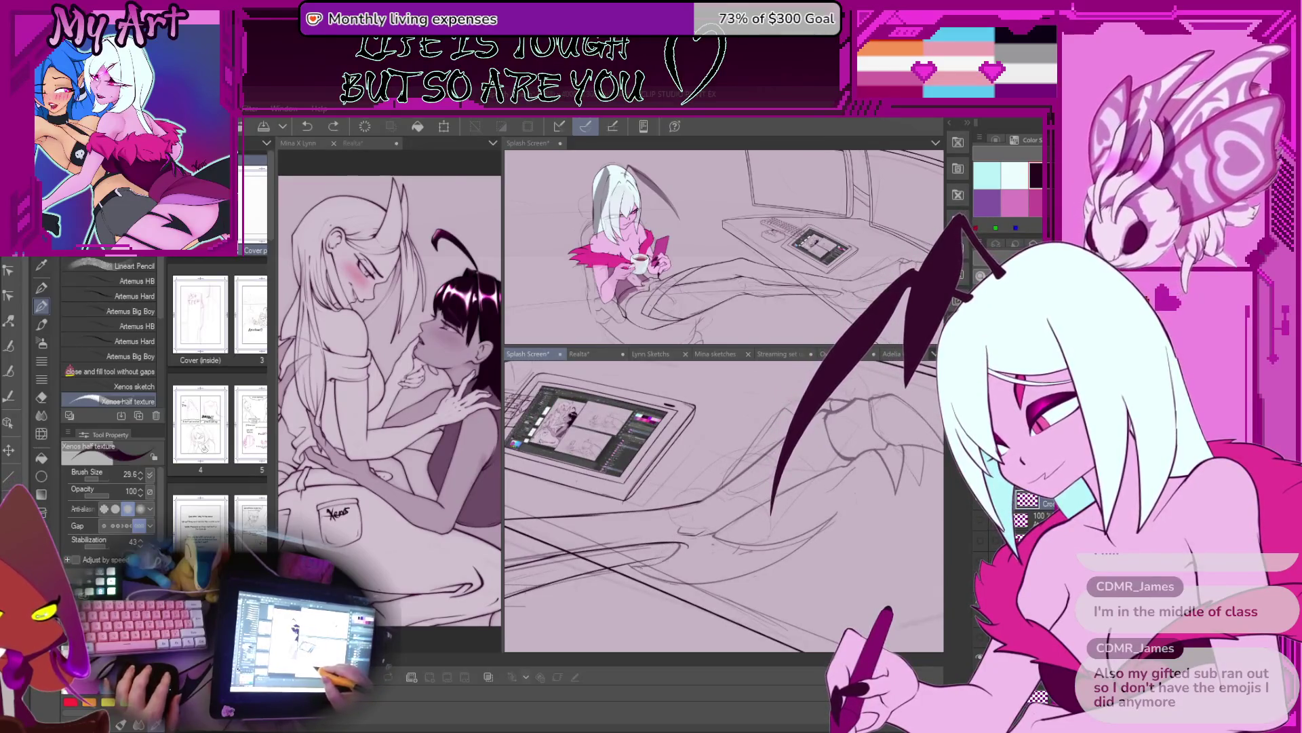
pyautogui.moveTo(633, 567); pyautogui.dragTo(797, 450)
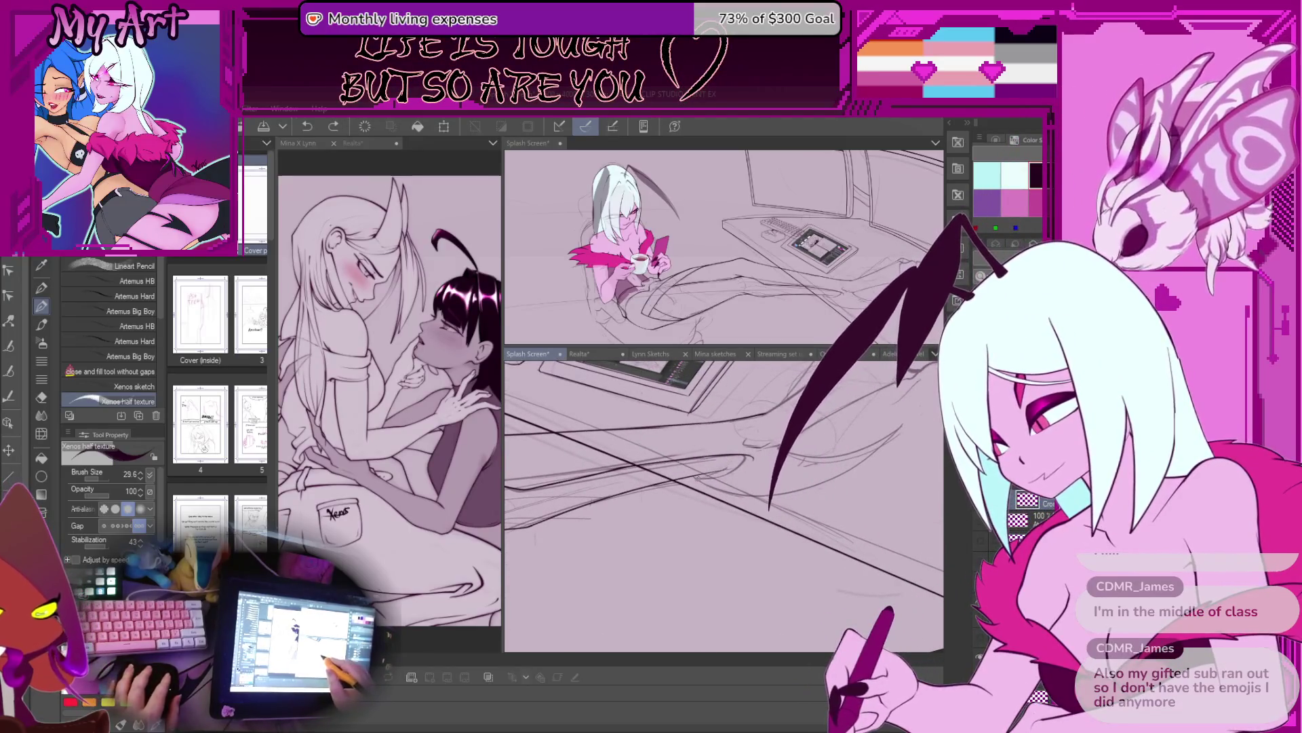
pyautogui.moveTo(699, 478); pyautogui.dragTo(692, 503)
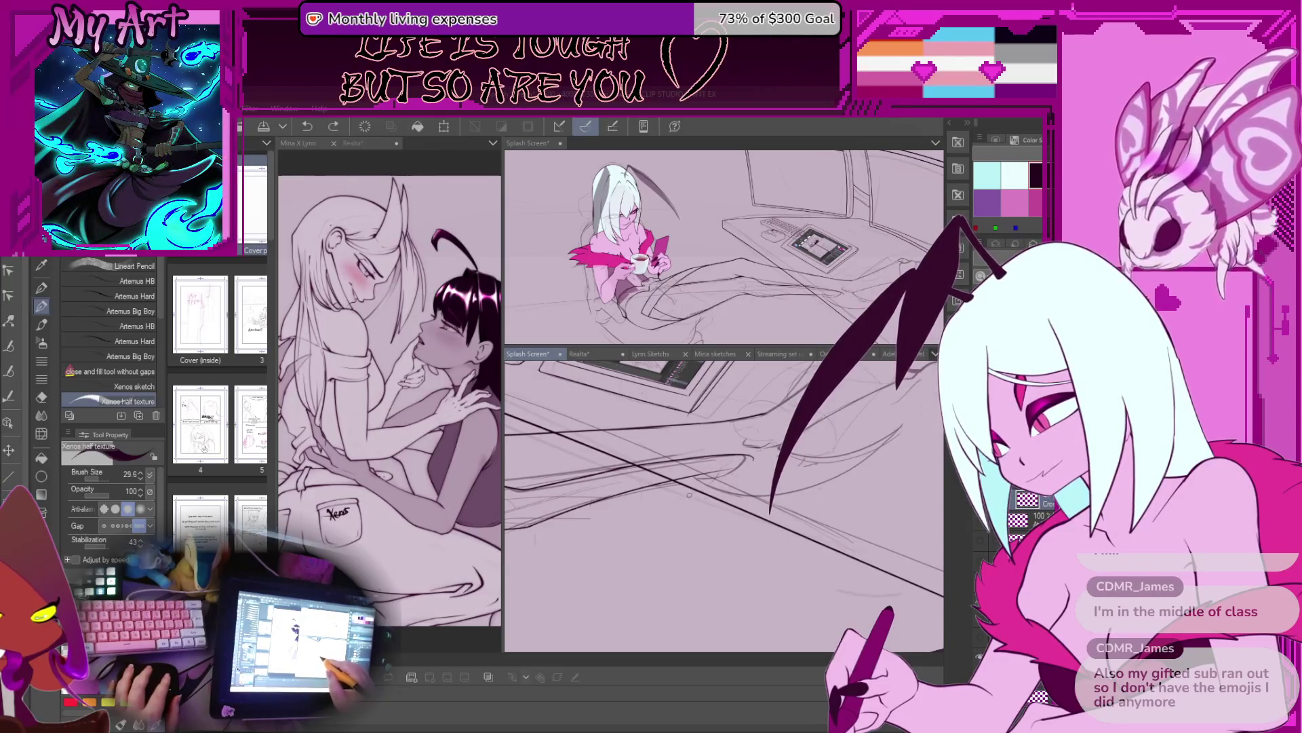
pyautogui.hotkey('ctrl', 'z')
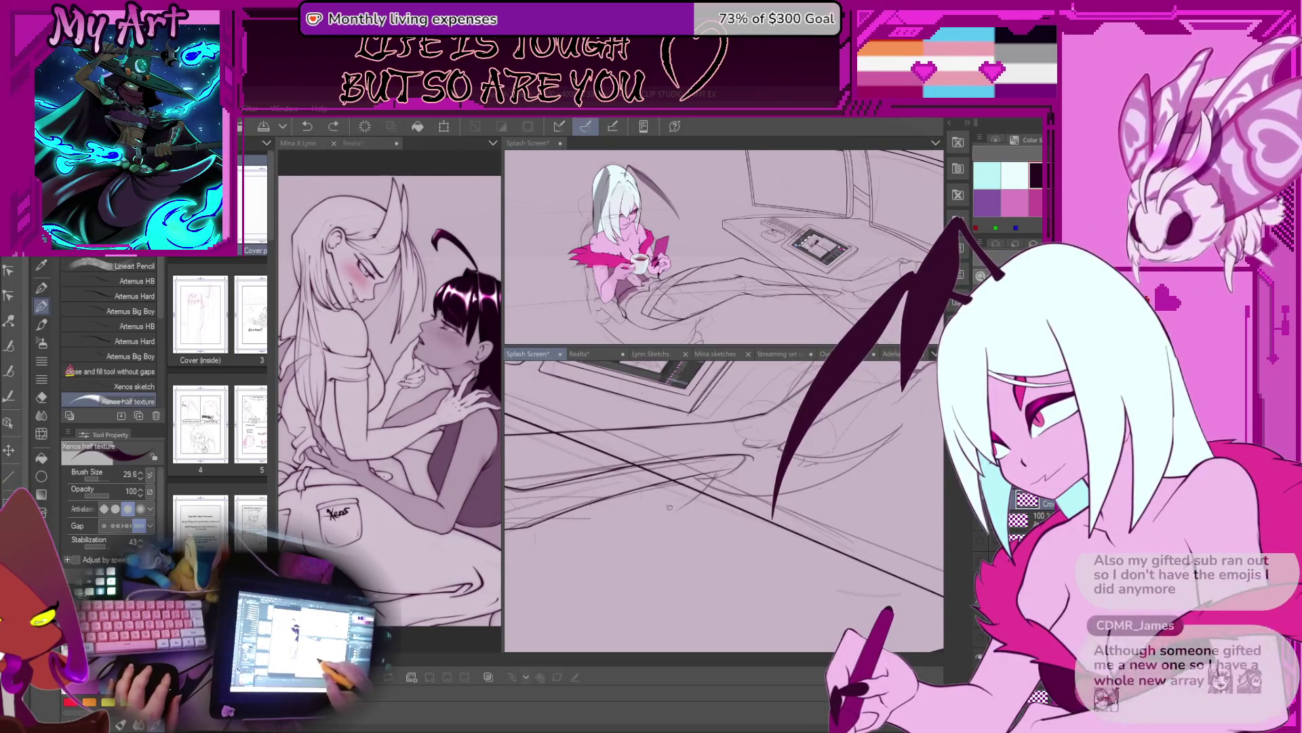
pyautogui.moveTo(678, 516)
pyautogui.mouseDown()
pyautogui.moveTo(722, 541)
pyautogui.moveTo(715, 570)
pyautogui.mouseUp()
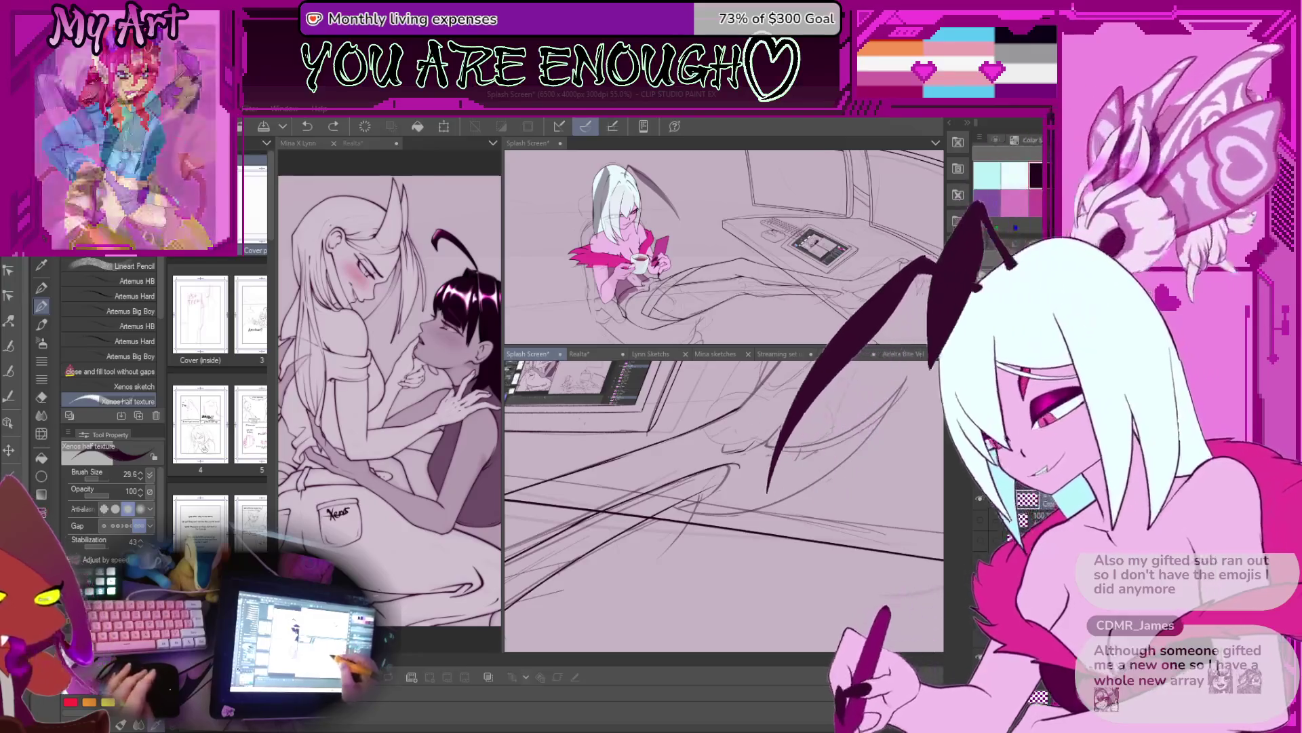
pyautogui.scroll(3, 673, 566)
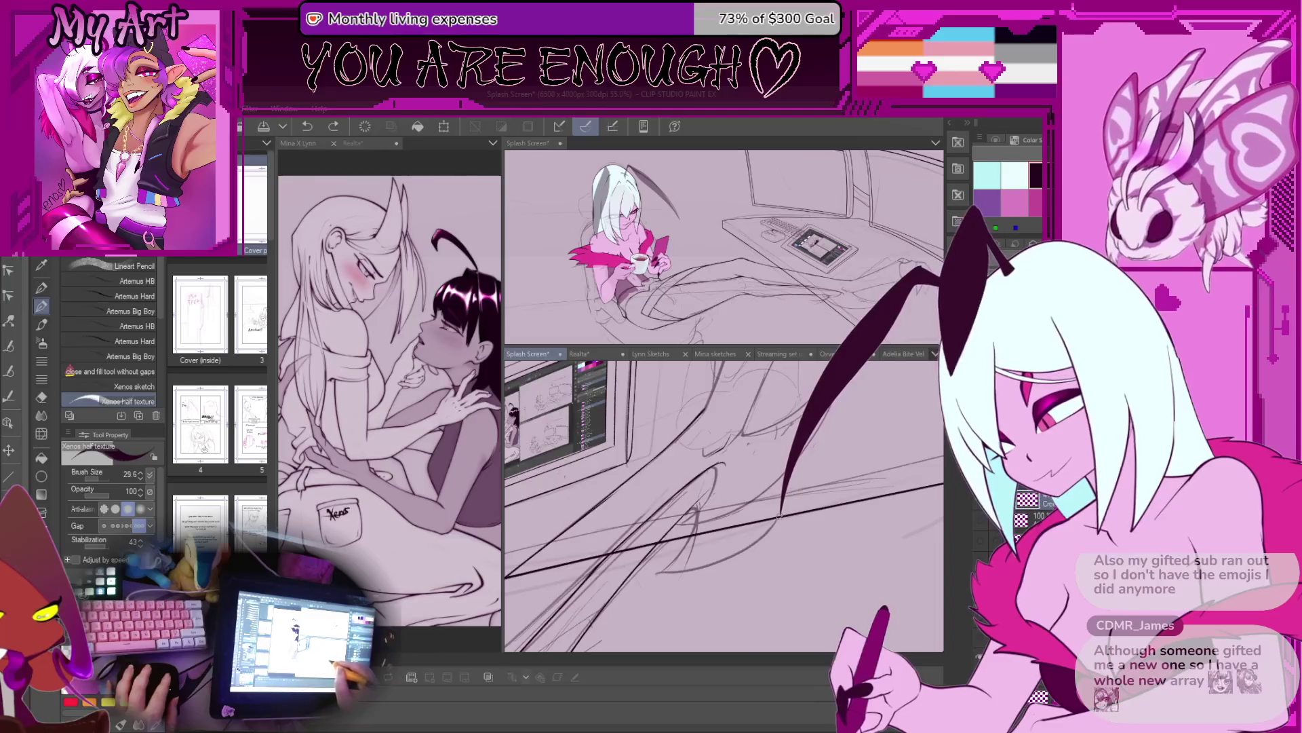
pyautogui.scroll(-5, 779, 516)
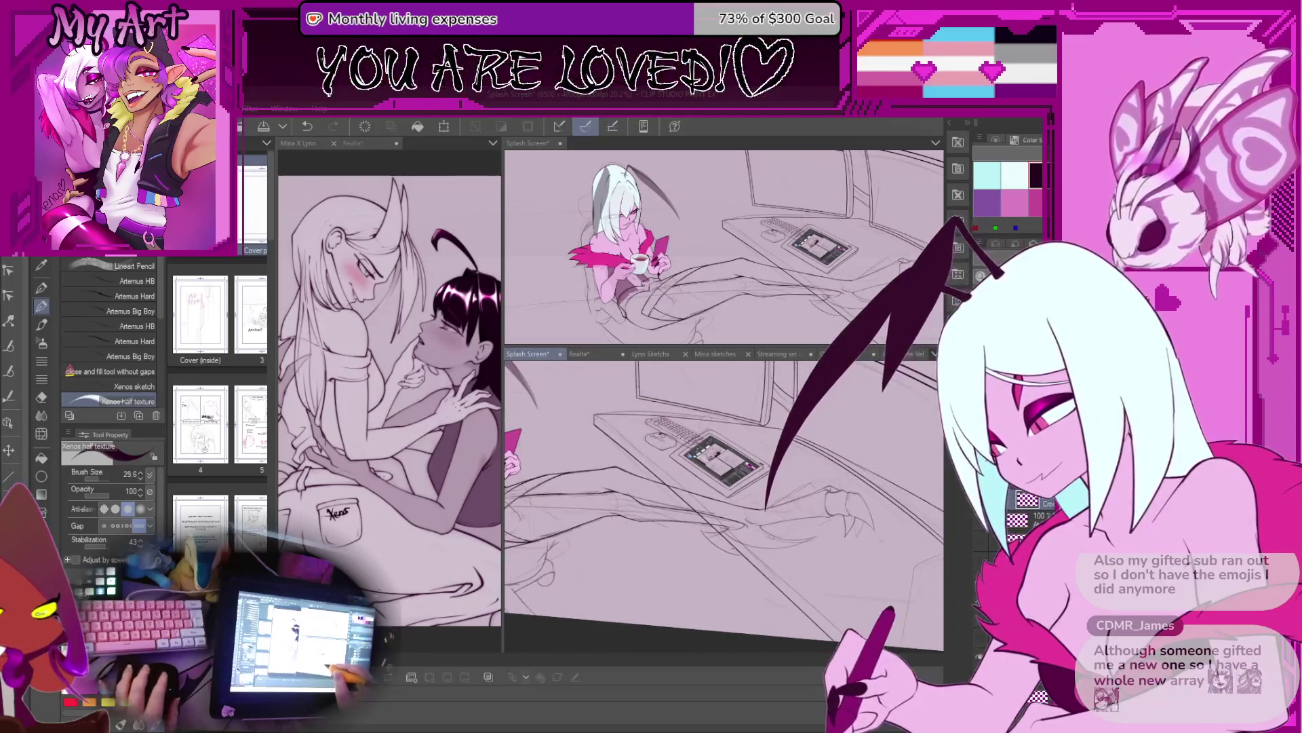
pyautogui.scroll(5, 724, 502)
pyautogui.scroll(-5, 743, 556)
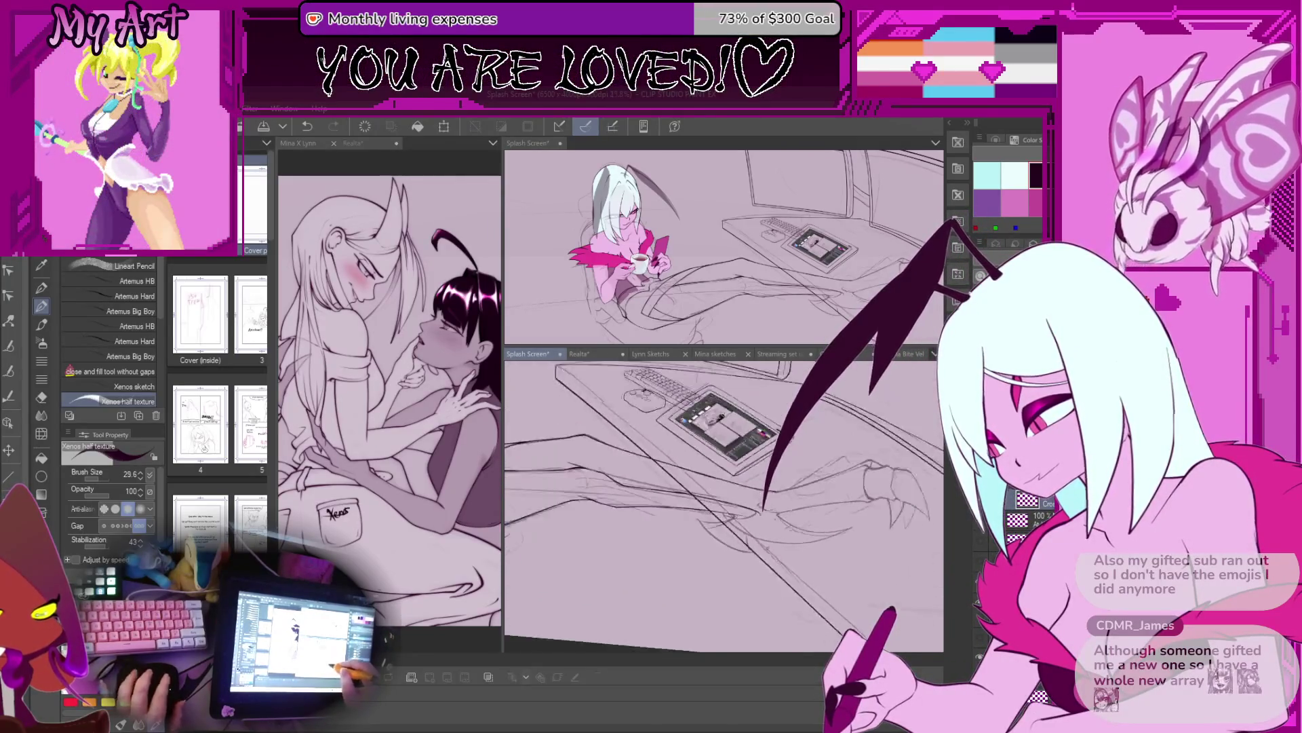
pyautogui.scroll(-1, 724, 501)
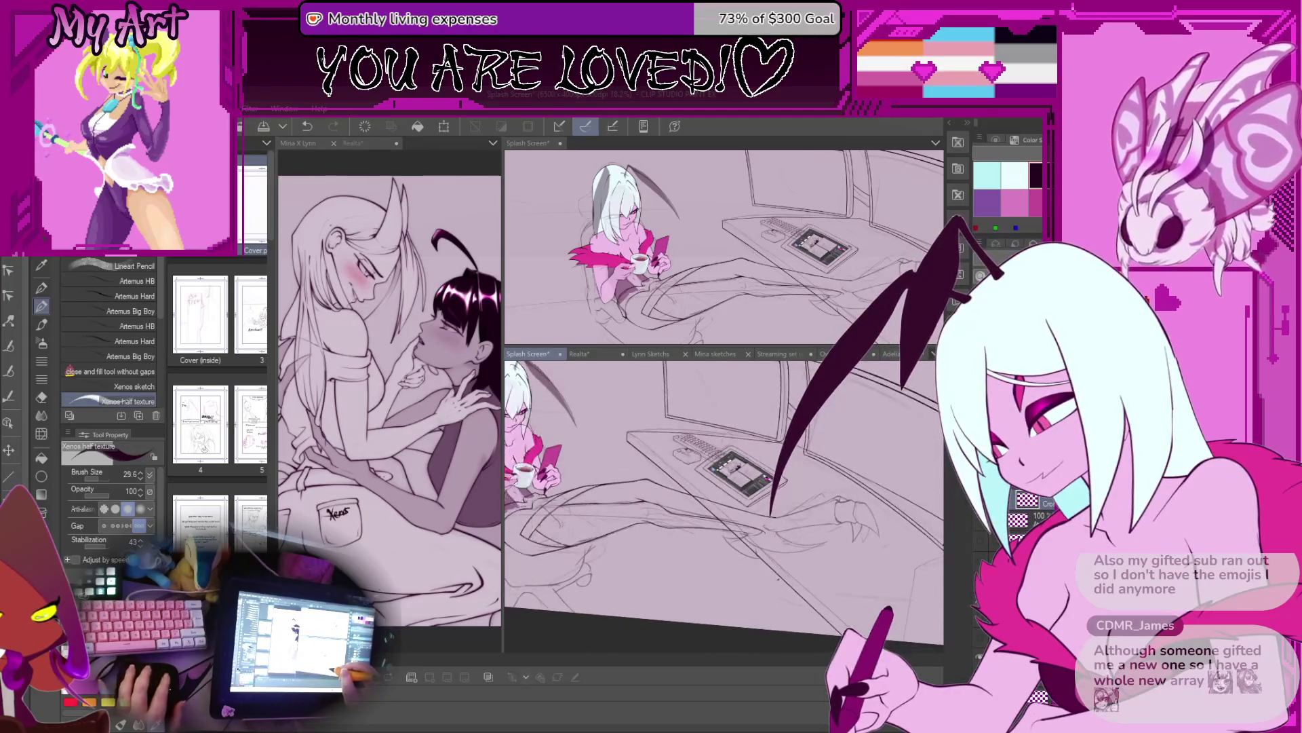
pyautogui.scroll(-2, 724, 502)
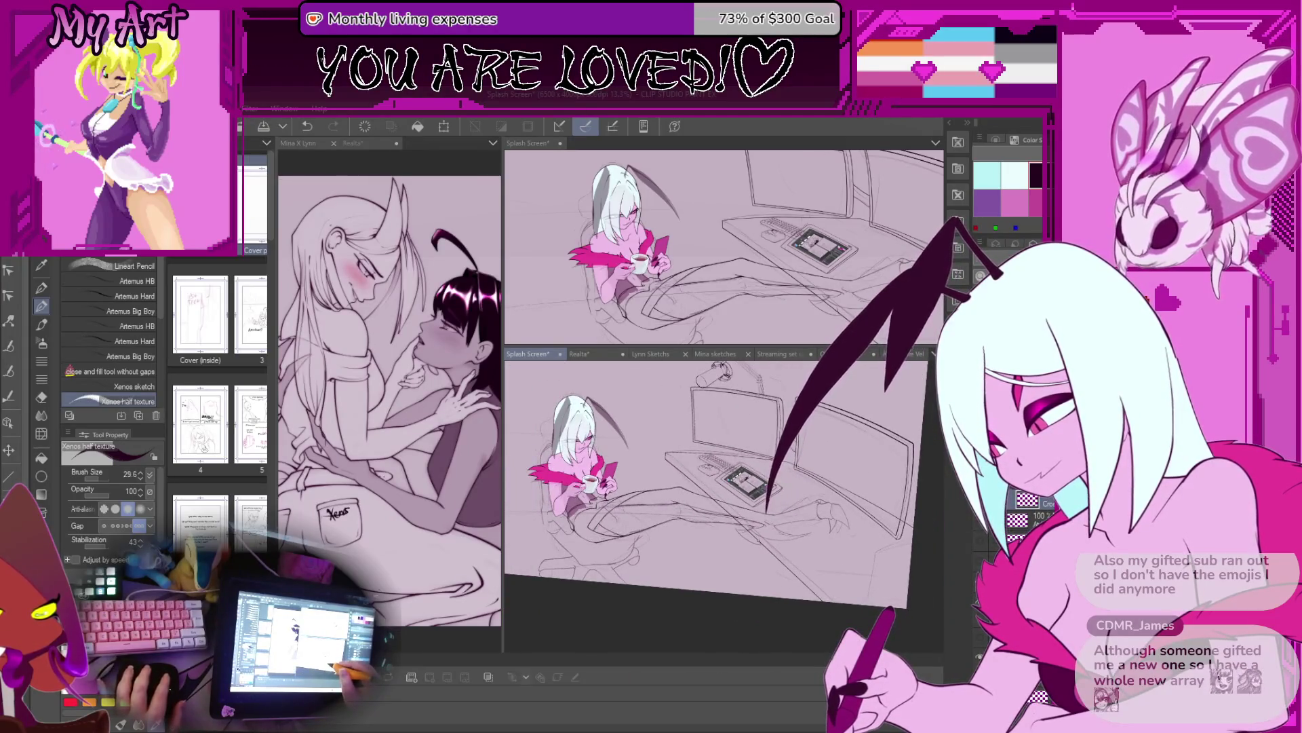
pyautogui.scroll(7, 768, 495)
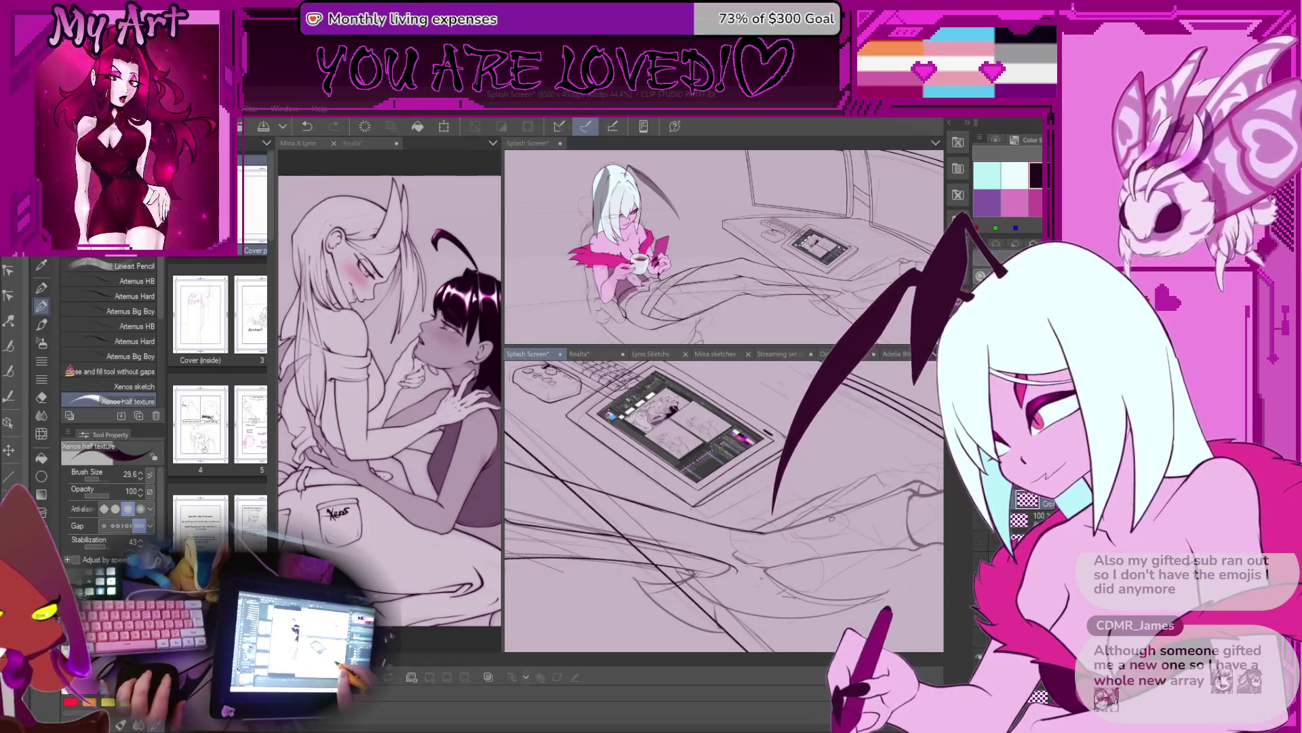
pyautogui.scroll(2, 835, 507)
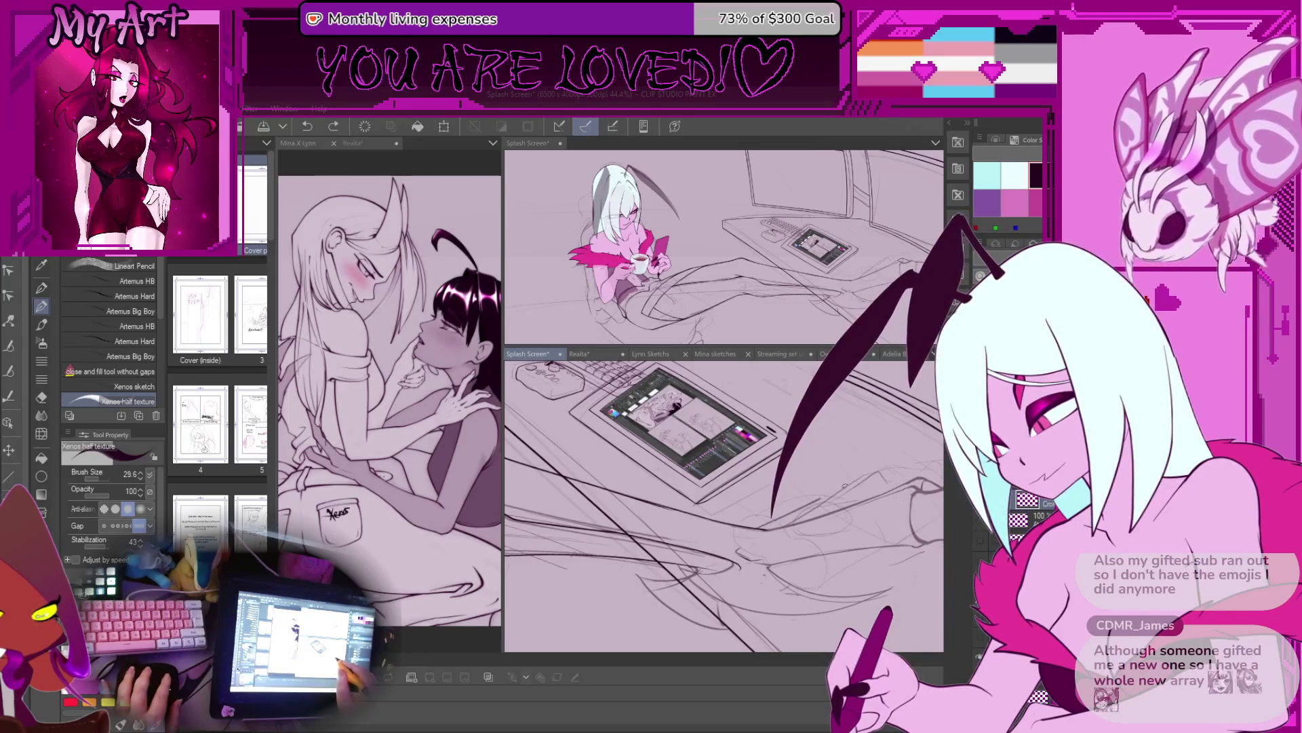
pyautogui.scroll(-5, 861, 475)
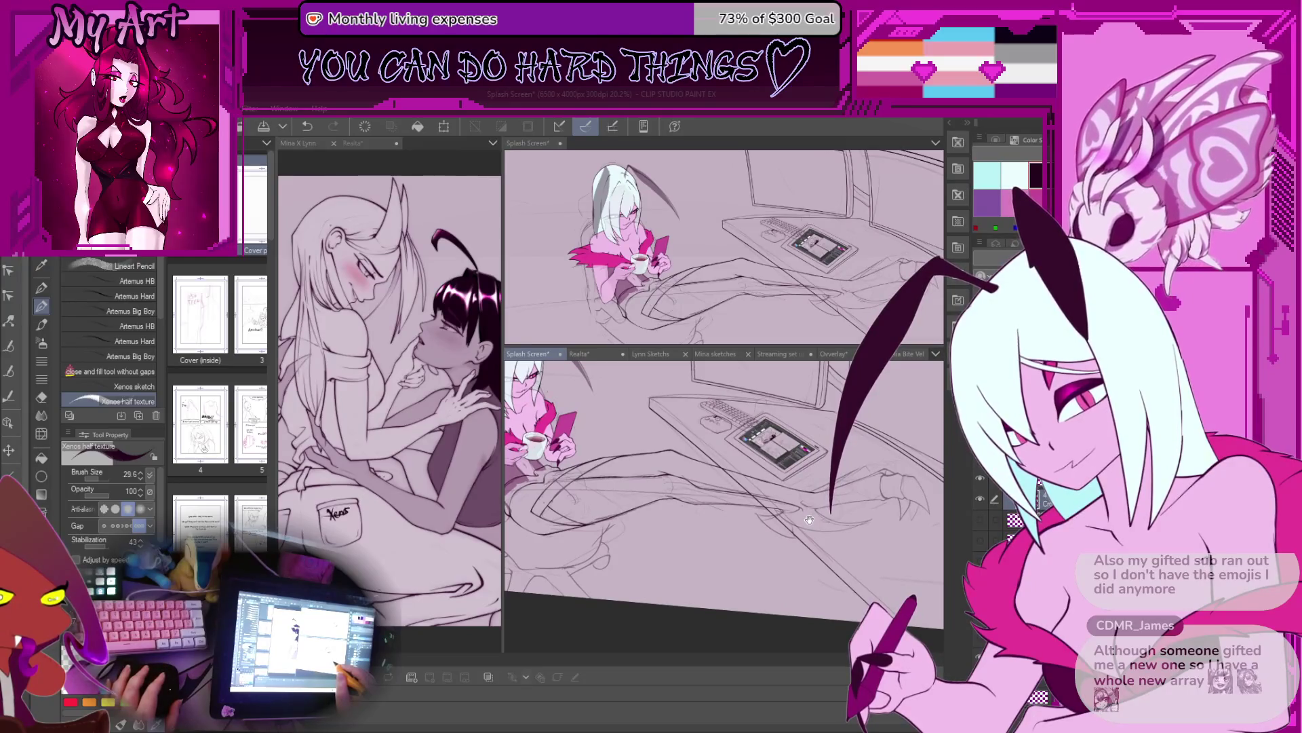
pyautogui.moveTo(814, 510); pyautogui.dragTo(807, 517)
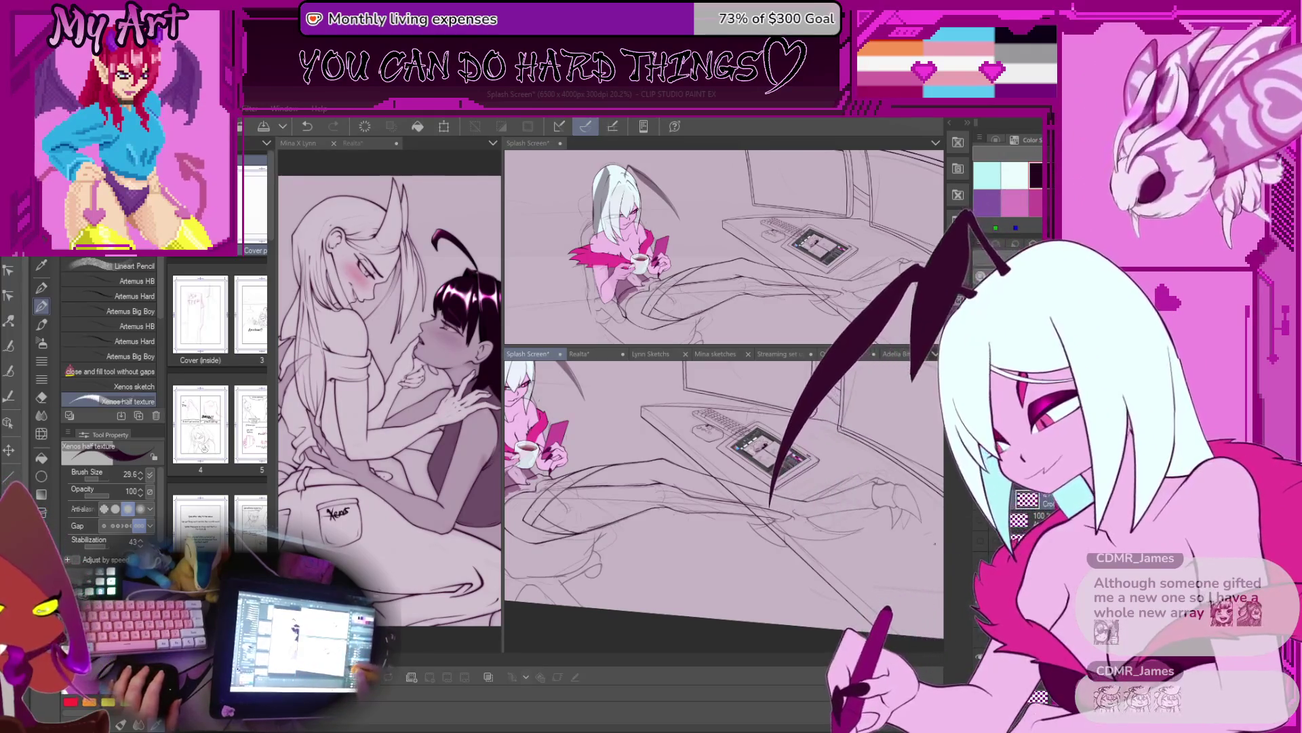
# Step: Reposition the sketch view, then switch over to the Live2D Cubism Editor model
pyautogui.moveTo(841, 520); pyautogui.dragTo(851, 507)
pyautogui.scroll(3, 851, 507)
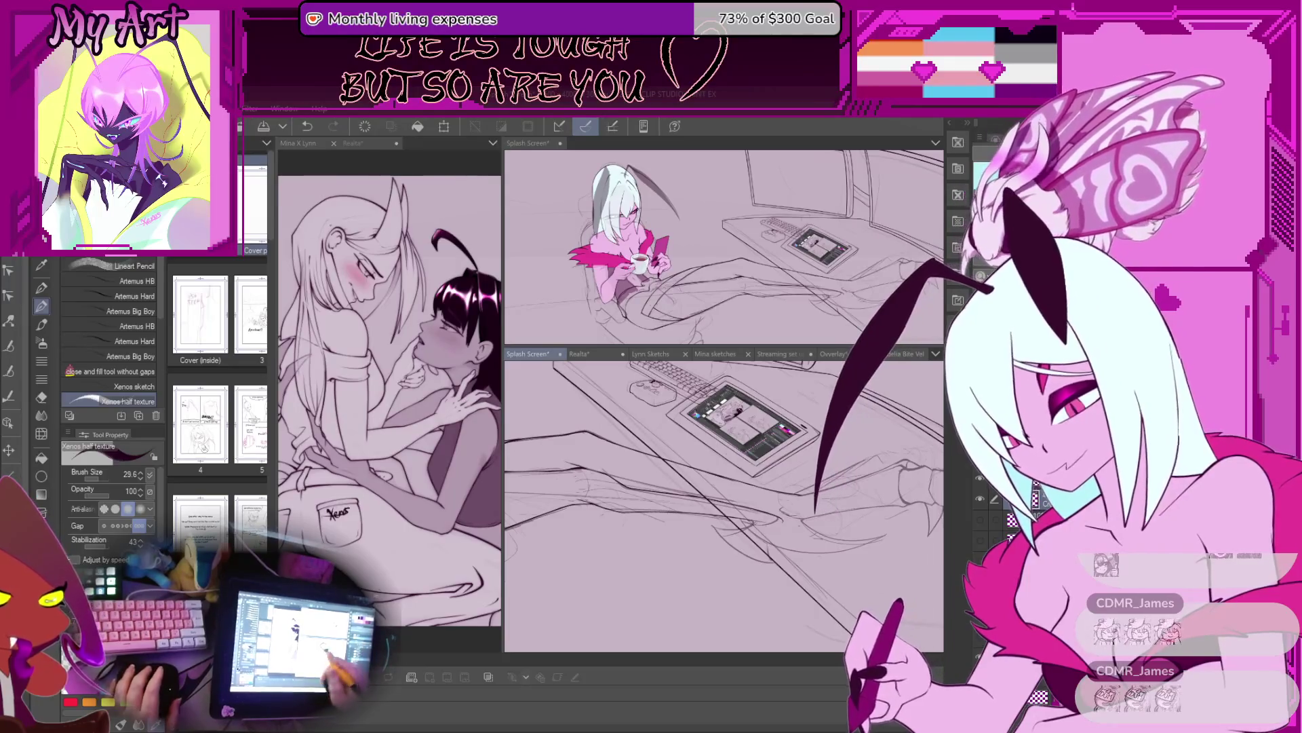
pyautogui.moveTo(845, 587)
pyautogui.mouseDown()
pyautogui.moveTo(767, 549)
pyautogui.moveTo(725, 564)
pyautogui.moveTo(774, 531)
pyautogui.mouseUp()
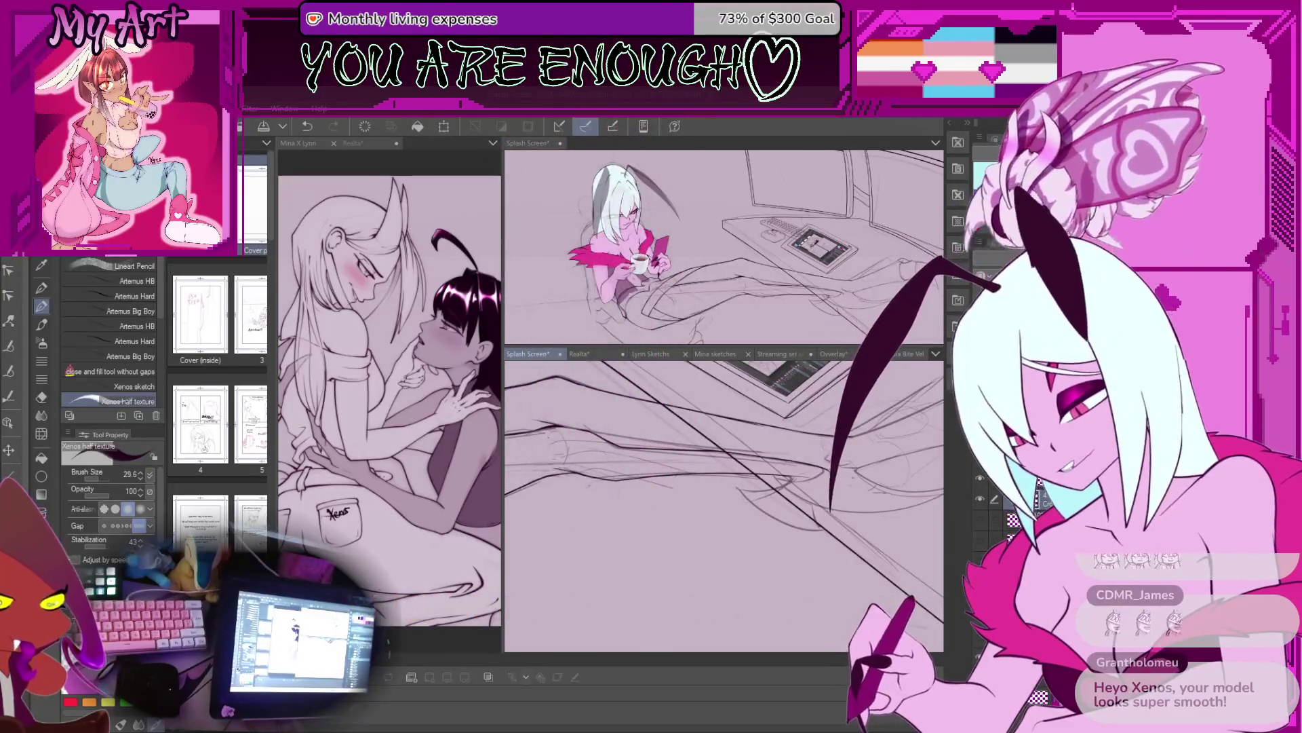
pyautogui.hotkey('alt', 'Tab')
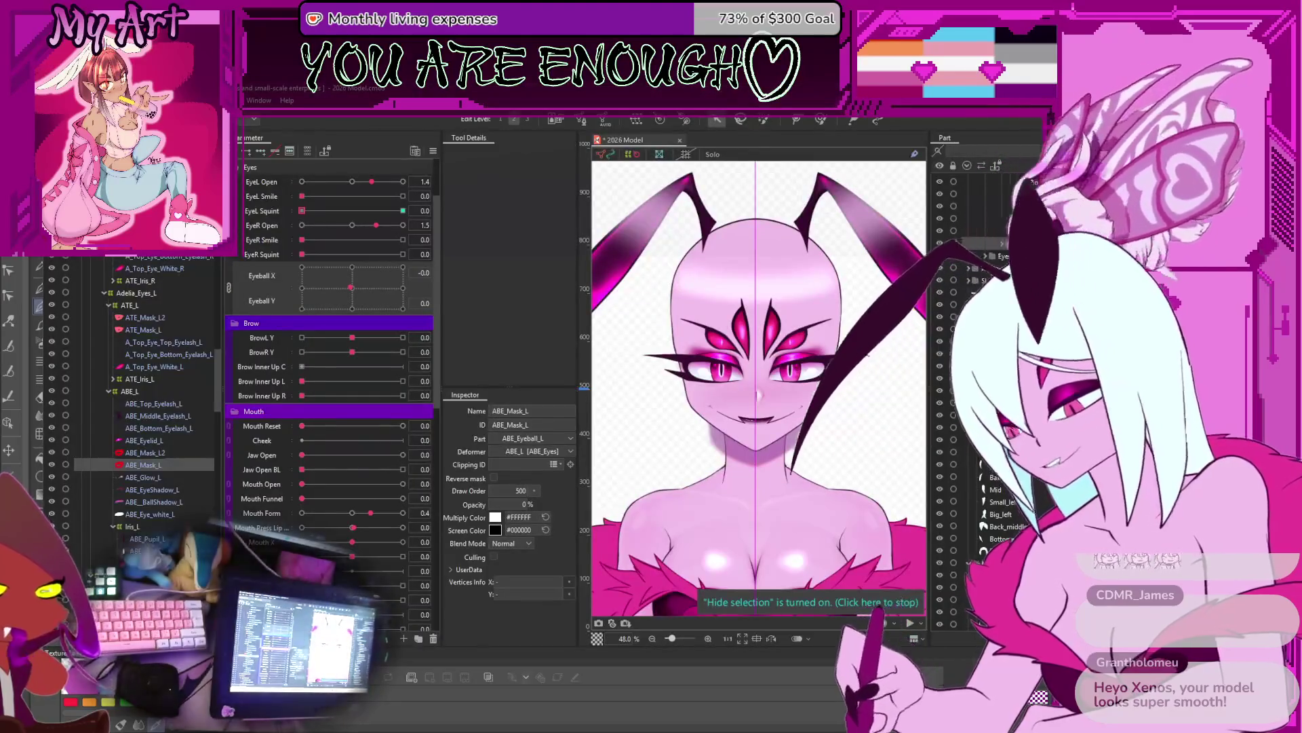
# Step: Nudge the model's eyeballs right on the Eyeball X/Y pad, then return to Clip Studio Paint
pyautogui.moveTo(335, 293)
pyautogui.mouseDown()
pyautogui.moveTo(417, 265)
pyautogui.moveTo(410, 298)
pyautogui.moveTo(307, 283)
pyautogui.moveTo(359, 250)
pyautogui.moveTo(316, 264)
pyautogui.moveTo(390, 289)
pyautogui.moveTo(380, 276)
pyautogui.moveTo(331, 292)
pyautogui.moveTo(350, 293)
pyautogui.mouseUp()
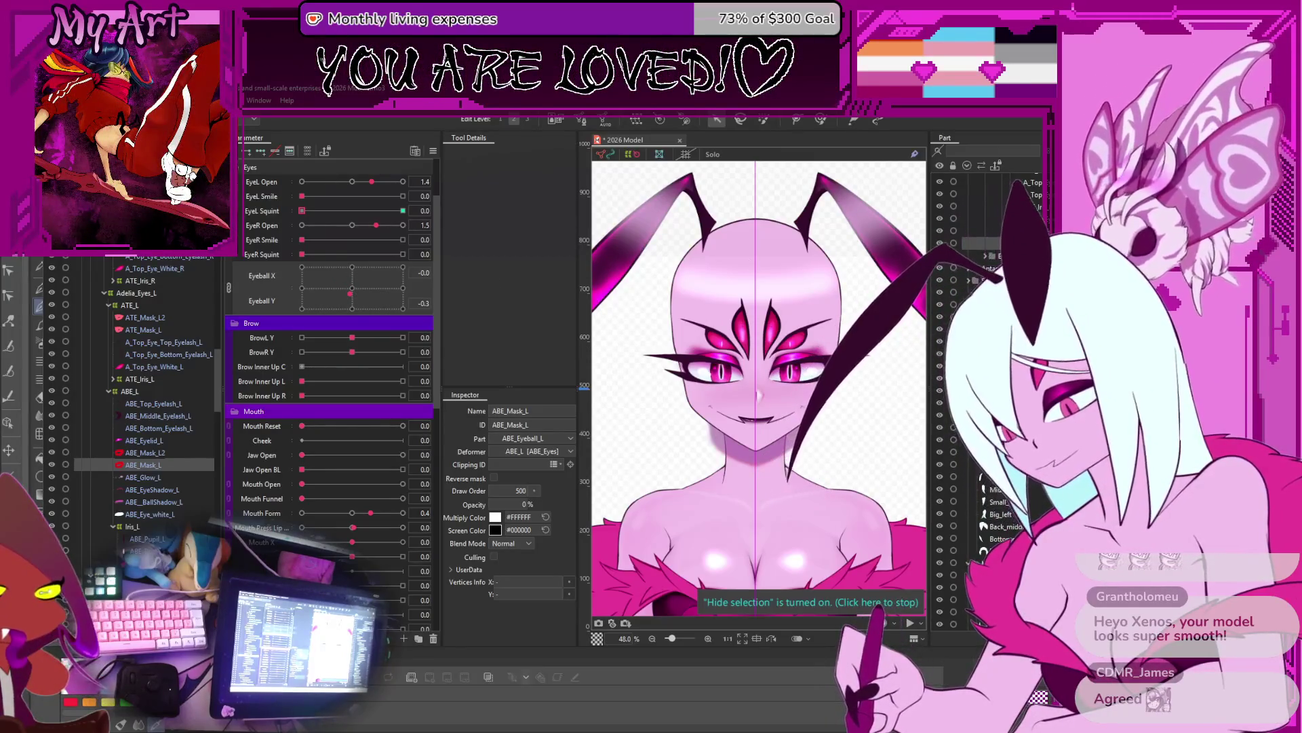
pyautogui.hotkey('alt', 'Tab')
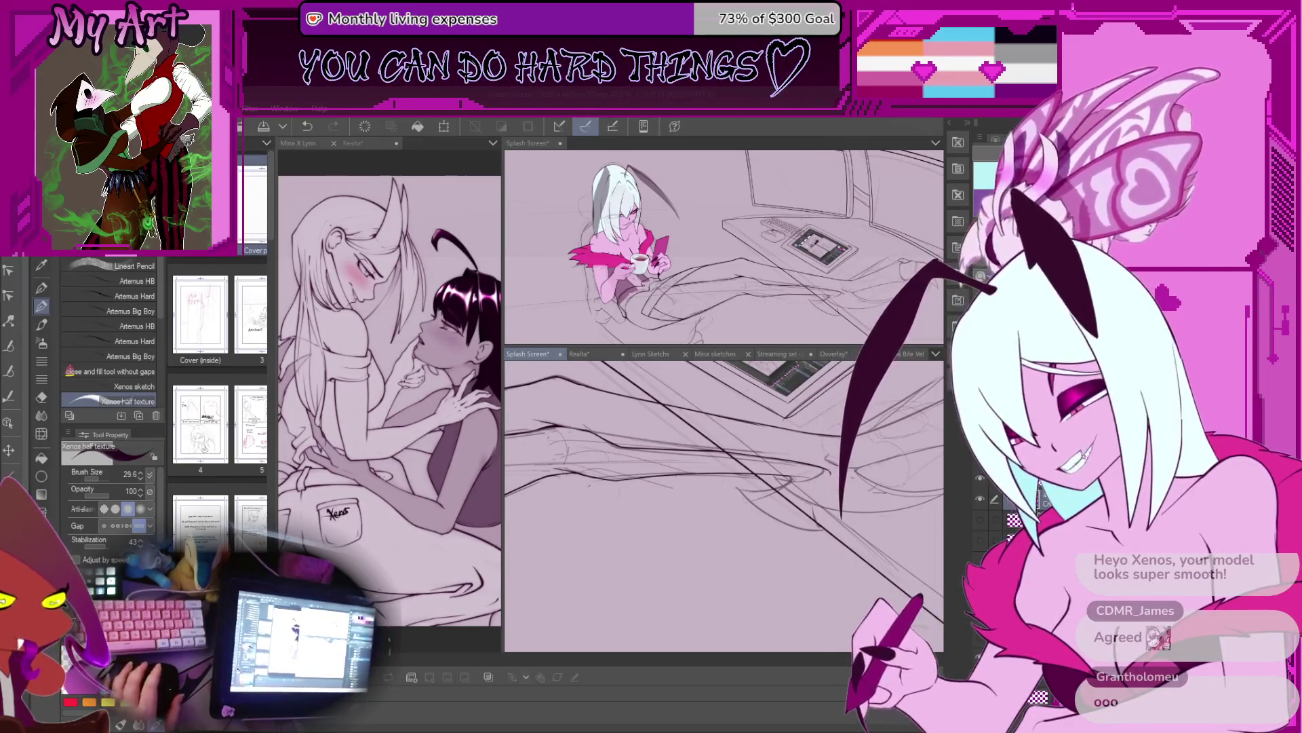
# Step: Lasso the curved sketch lines, then rotate them clockwise and raise them slightly
pyautogui.moveTo(794, 543); pyautogui.dragTo(699, 498)
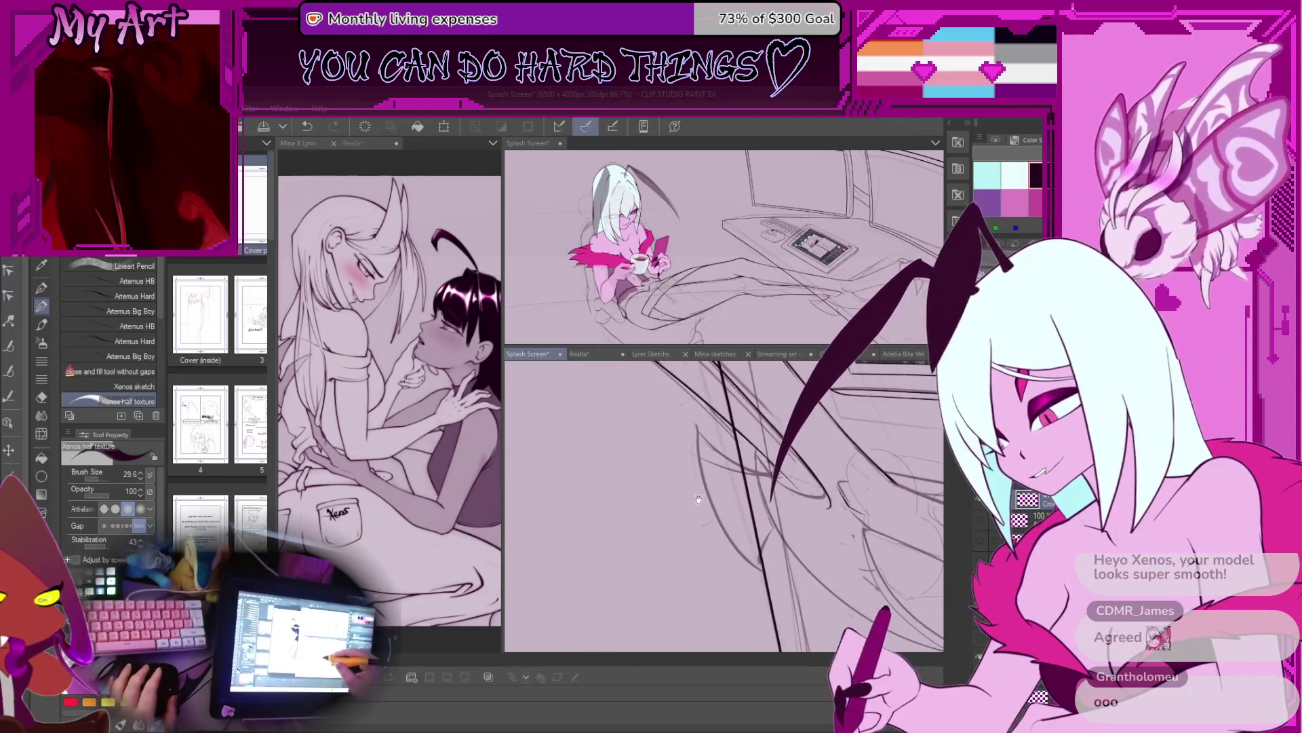
pyautogui.press('m')
pyautogui.moveTo(681, 441); pyautogui.dragTo(755, 597)
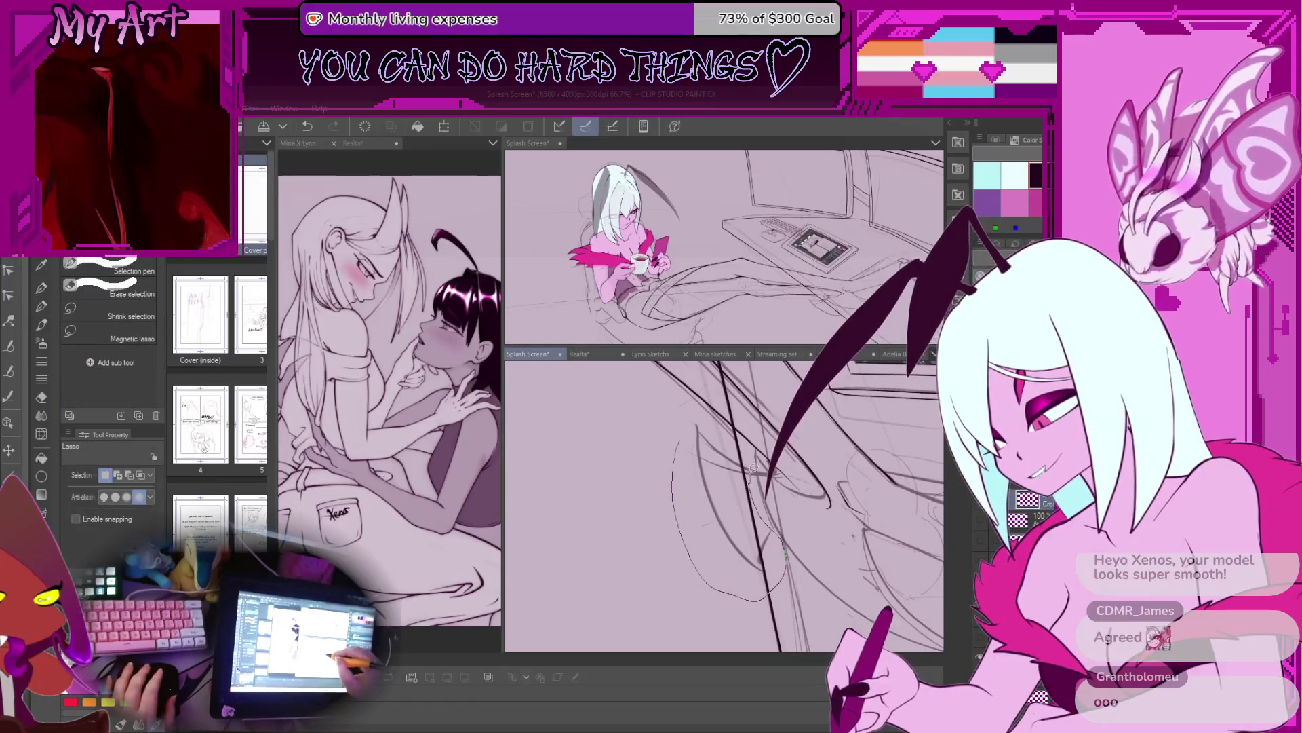
pyautogui.hotkey('ctrl', 't')
pyautogui.moveTo(759, 462); pyautogui.dragTo(833, 472)
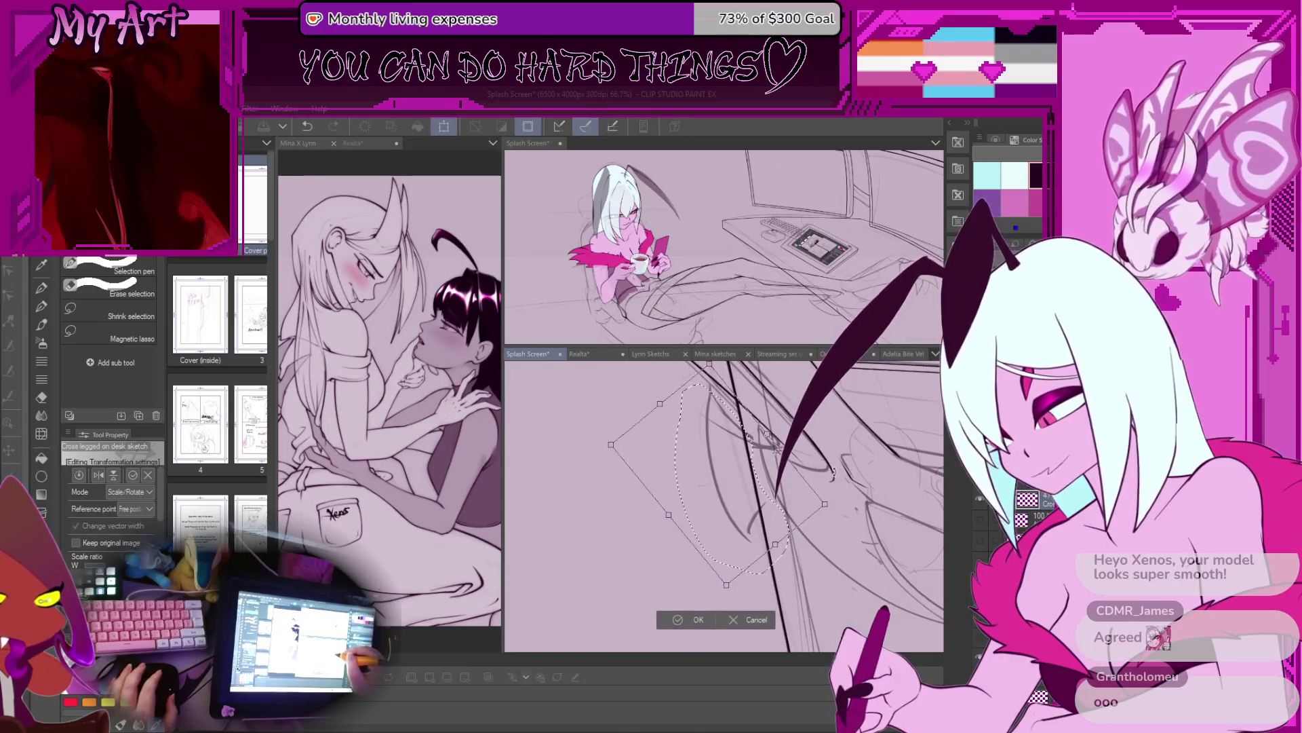
pyautogui.click(699, 620)
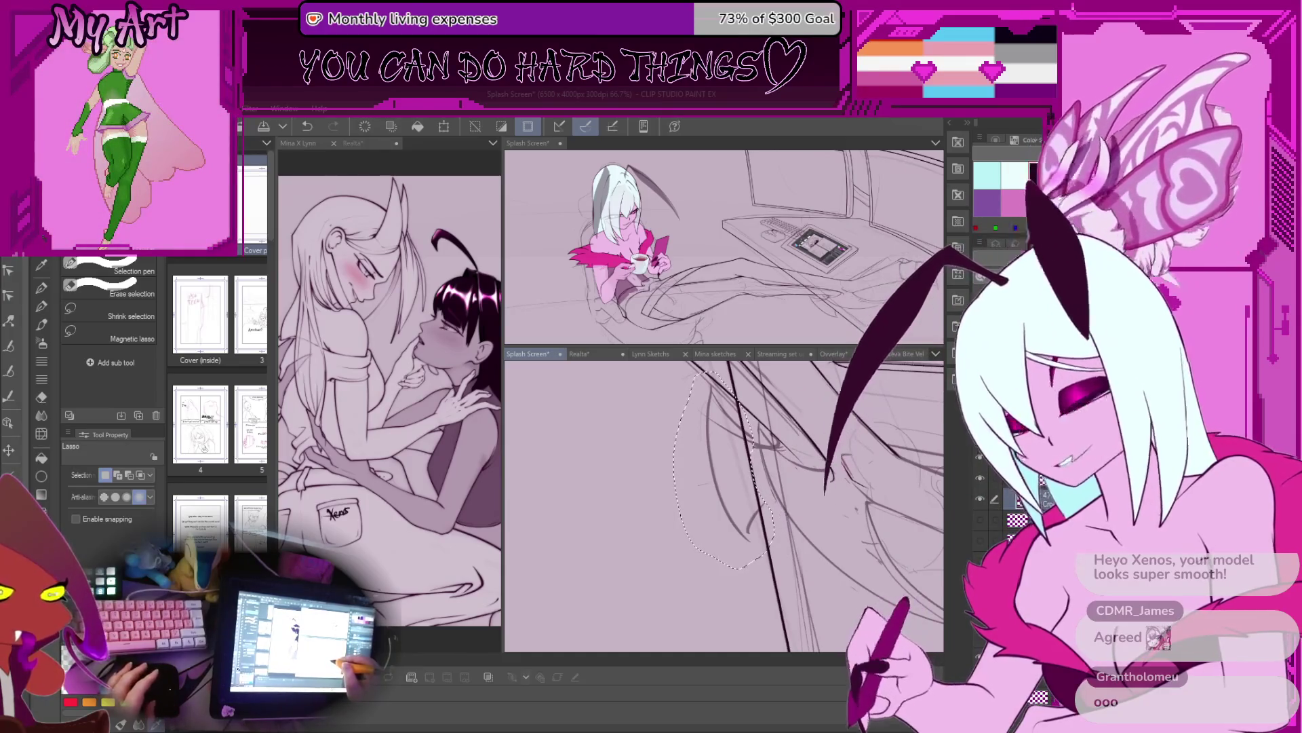
# Step: Clear the selection and go back to inking with the texture pen
pyautogui.press('p')
pyautogui.hotkey('ctrl', 'd')
pyautogui.press('-')
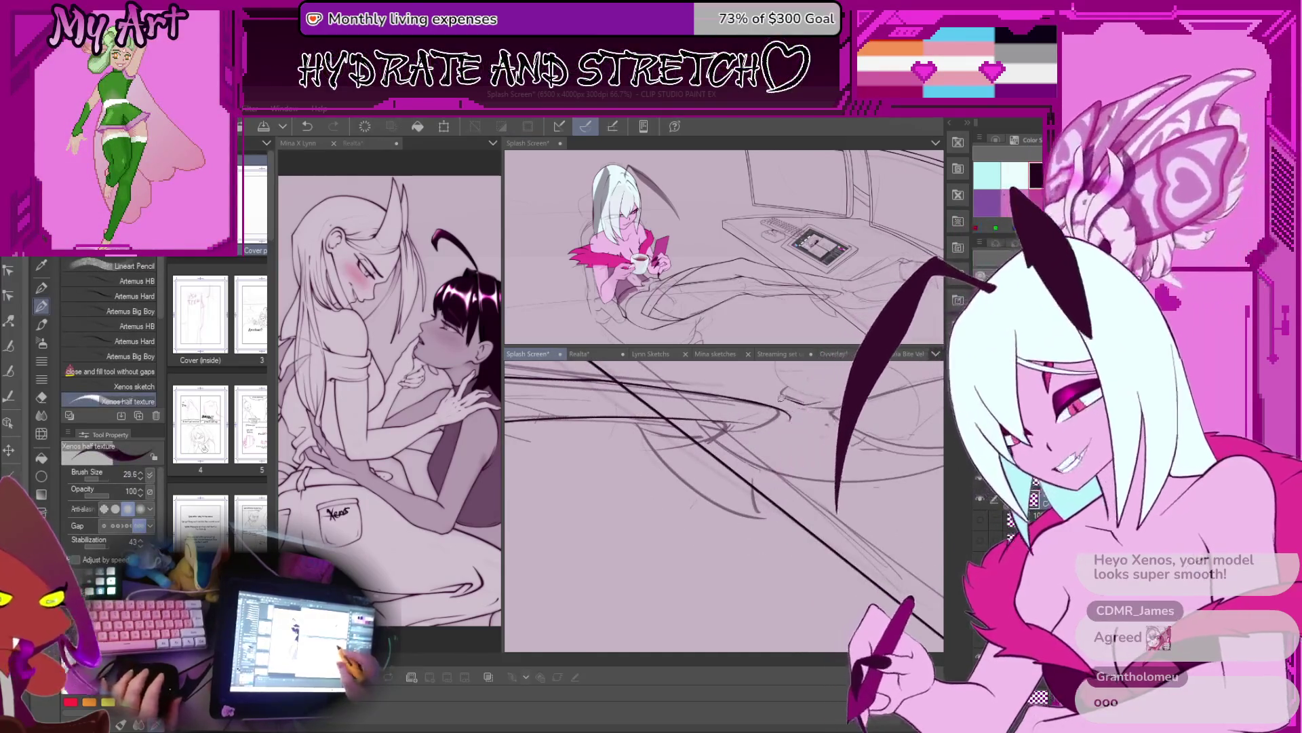
pyautogui.press('-')
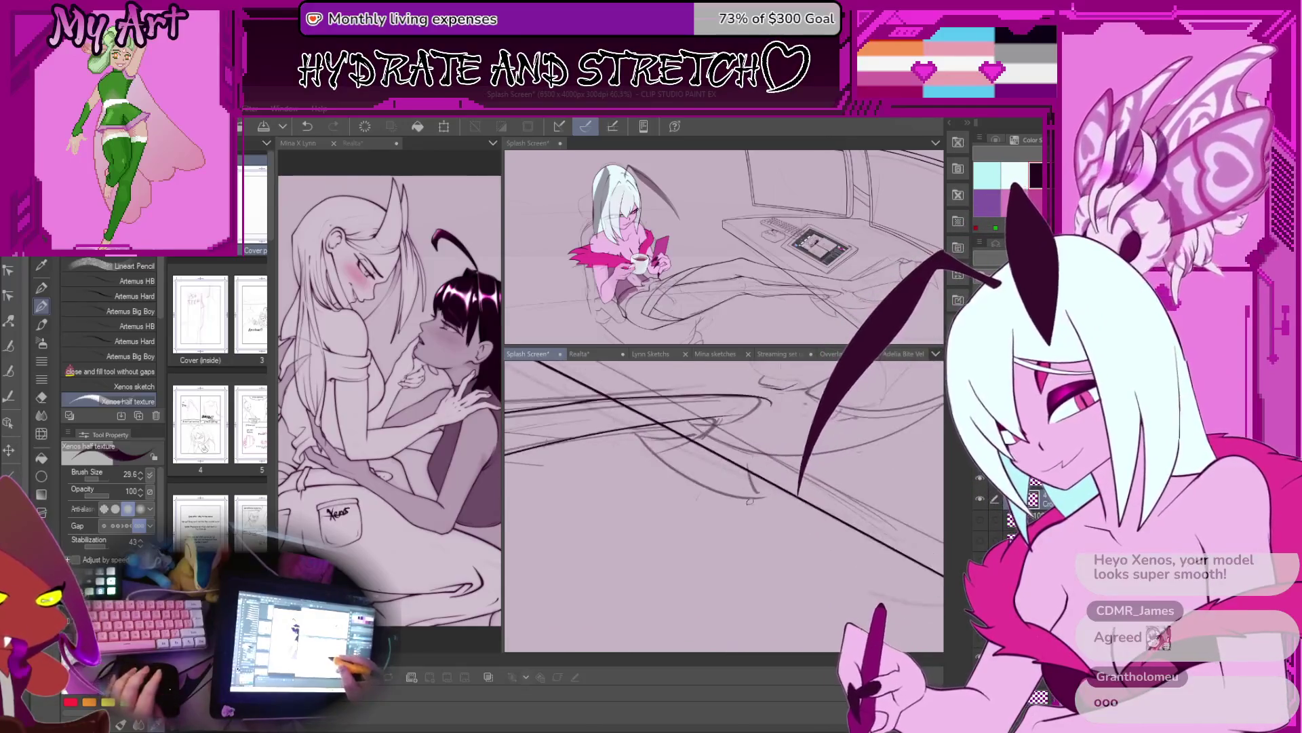
pyautogui.press('-')
pyautogui.scroll(1, 716, 428)
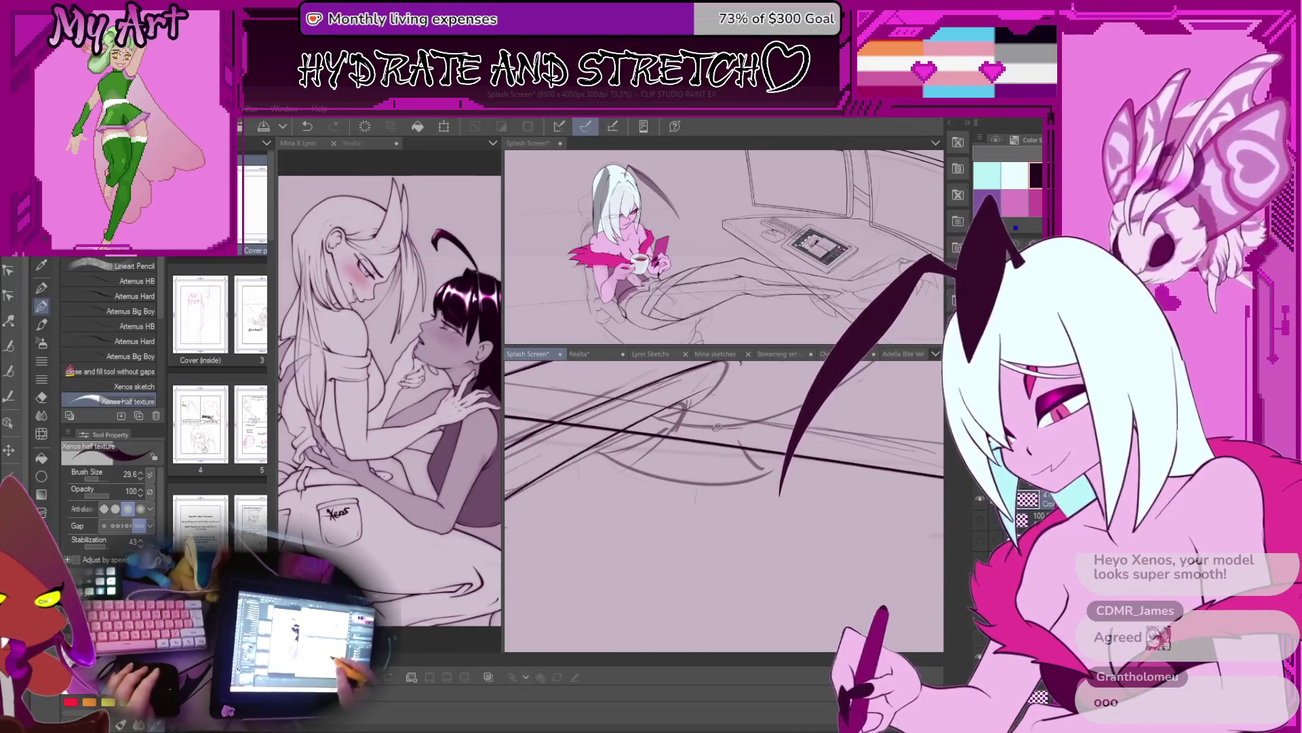
pyautogui.press('-')
pyautogui.press('-')
pyautogui.press('-')
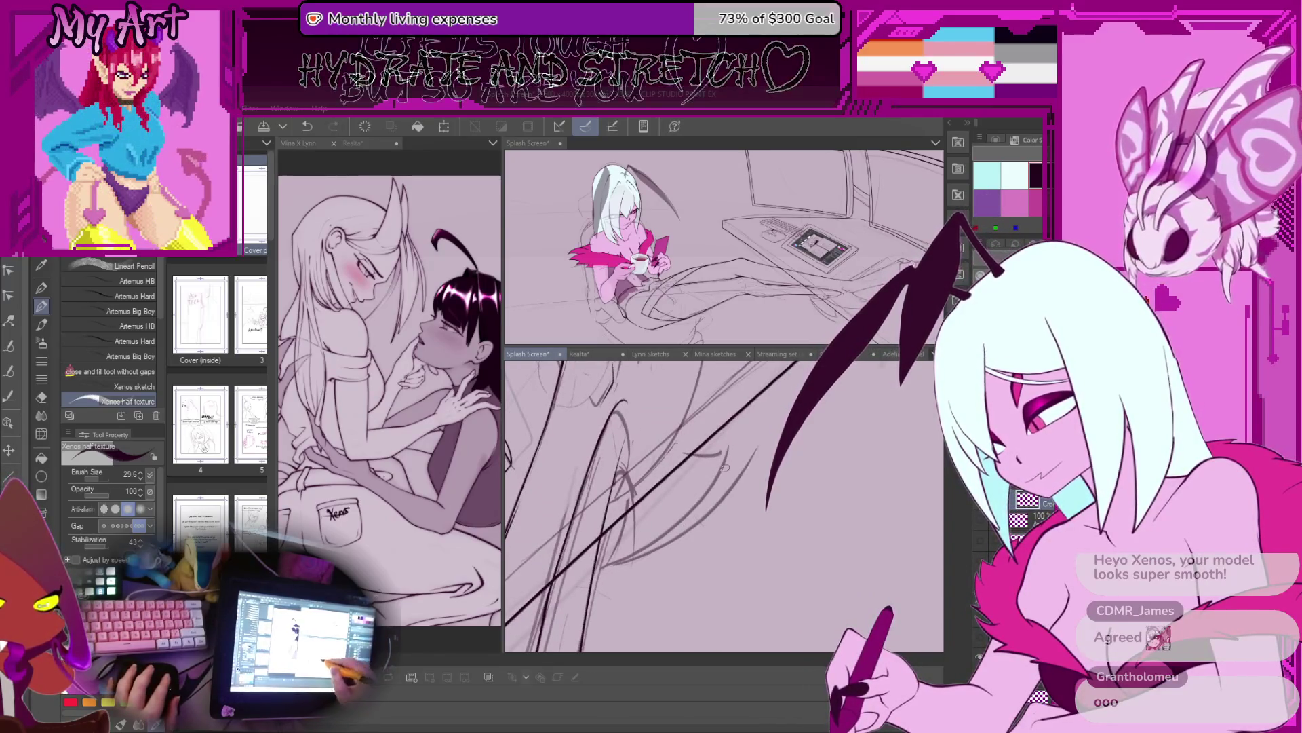
pyautogui.moveTo(754, 426)
pyautogui.mouseDown()
pyautogui.moveTo(716, 512)
pyautogui.moveTo(709, 475)
pyautogui.mouseUp()
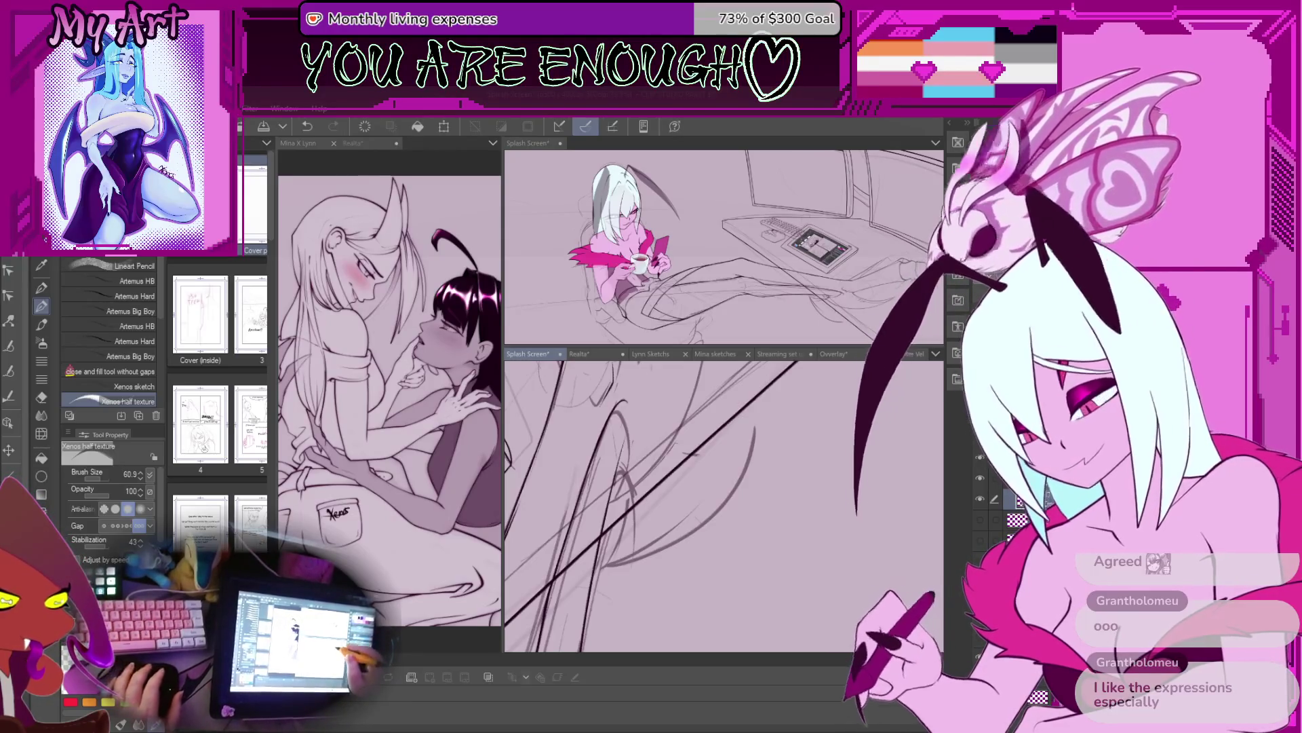
pyautogui.moveTo(678, 489)
pyautogui.mouseDown()
pyautogui.moveTo(702, 458)
pyautogui.moveTo(740, 483)
pyautogui.mouseUp()
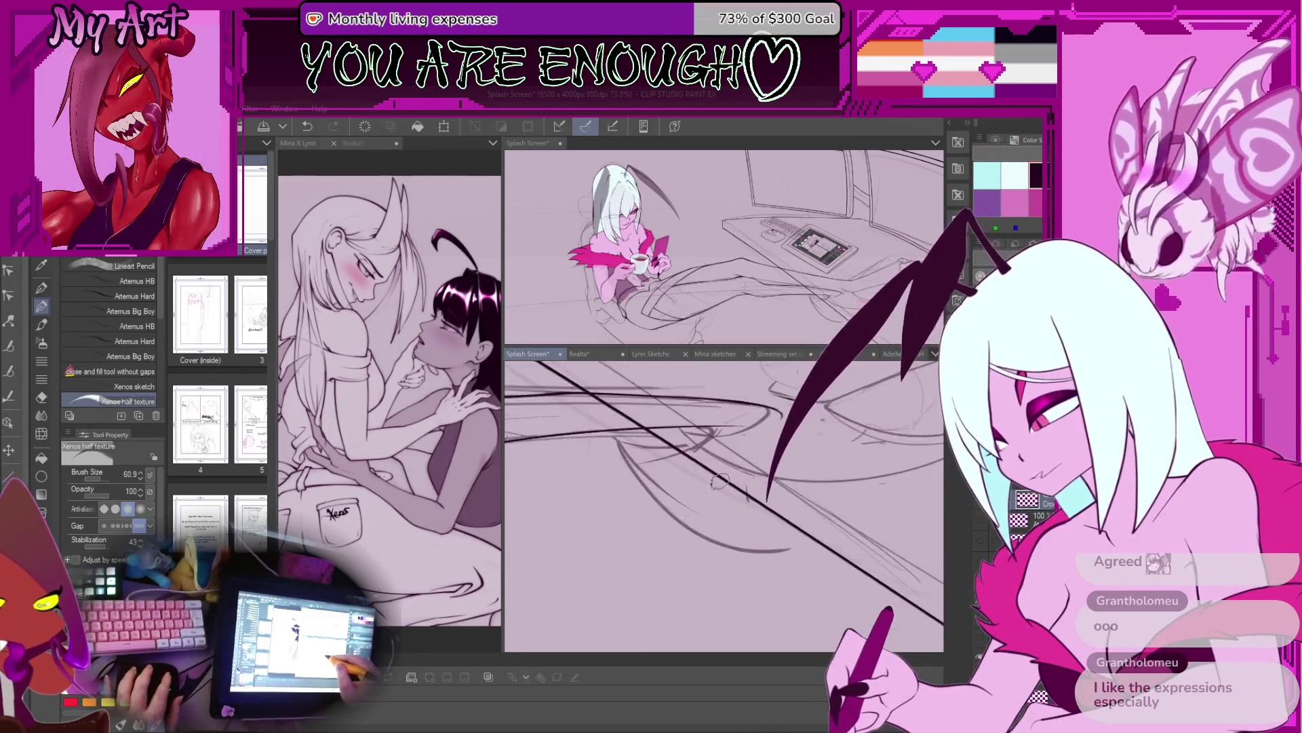
pyautogui.hotkey('ctrl', 'z')
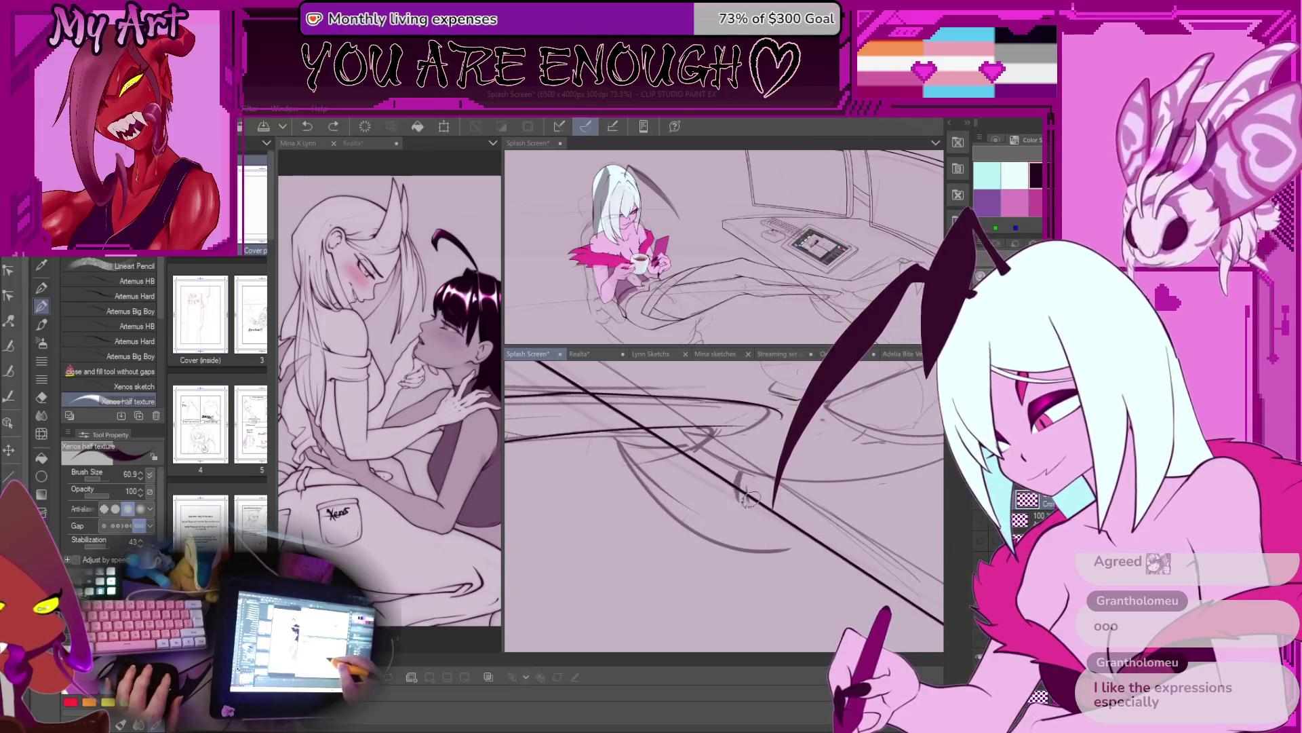
pyautogui.moveTo(787, 535); pyautogui.dragTo(806, 528)
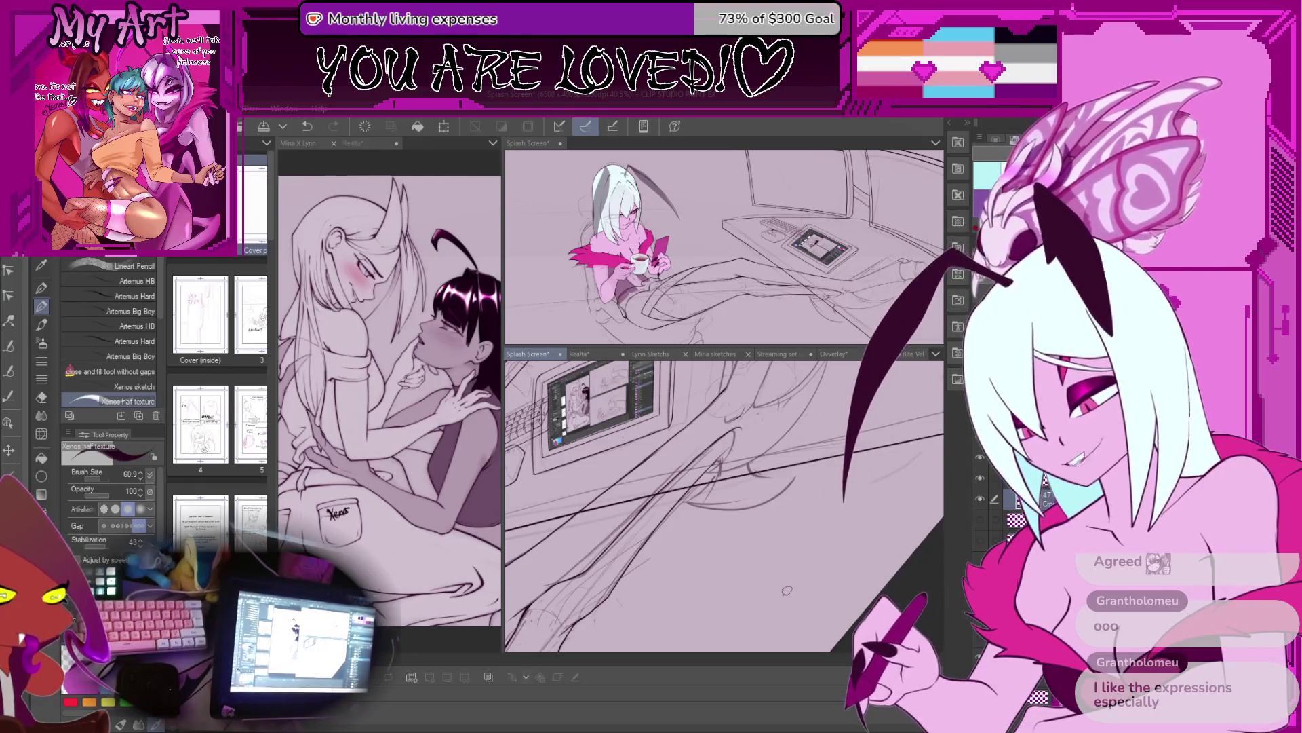
# Step: Level the view on the monitor lines and ink a short stroke along the thick diagonal line
pyautogui.moveTo(787, 591)
pyautogui.mouseDown()
pyautogui.moveTo(778, 515)
pyautogui.moveTo(792, 462)
pyautogui.mouseUp()
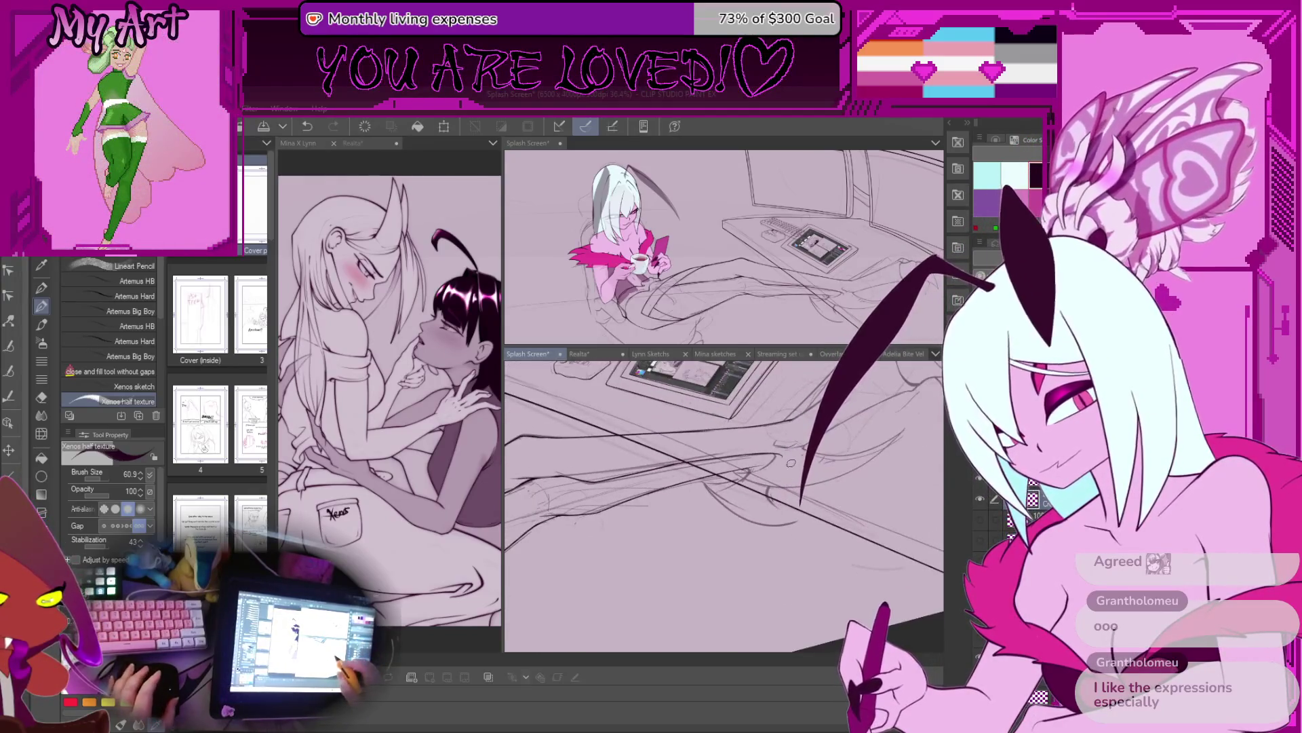
pyautogui.moveTo(794, 536); pyautogui.dragTo(787, 490)
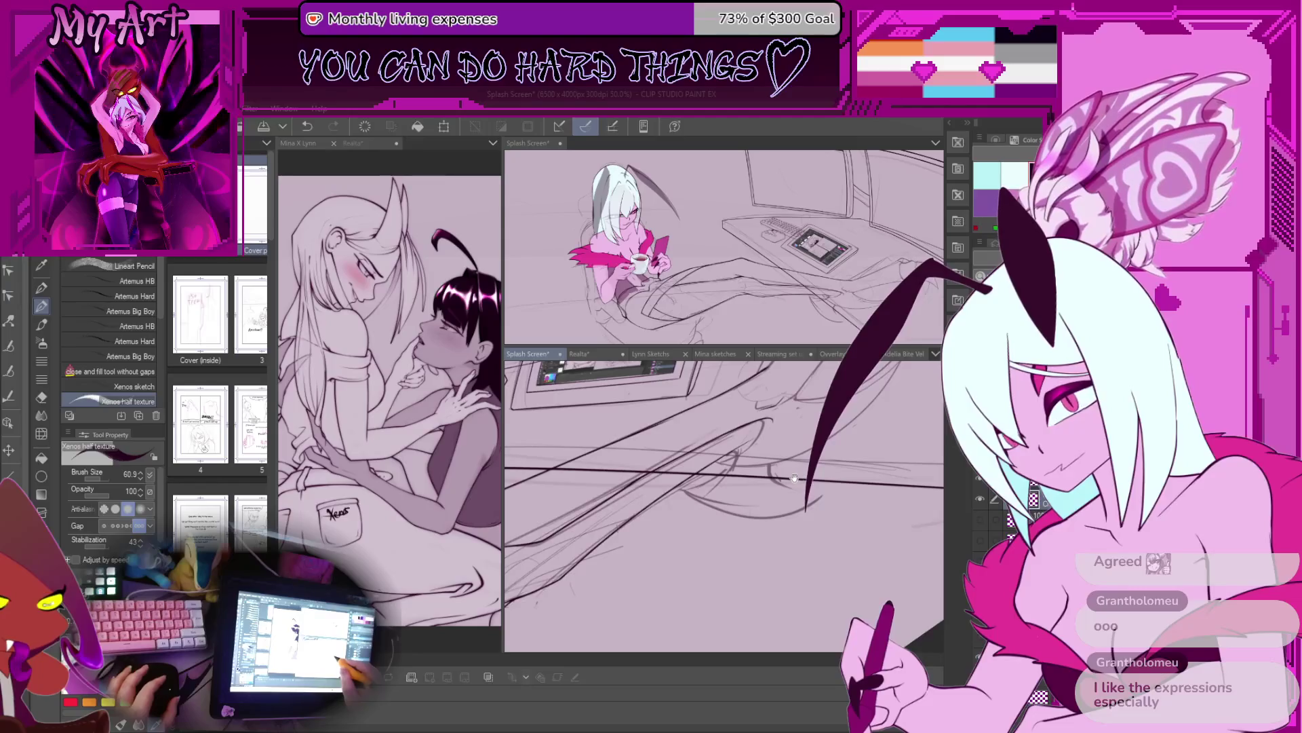
pyautogui.moveTo(753, 513)
pyautogui.mouseDown()
pyautogui.moveTo(722, 595)
pyautogui.moveTo(734, 477)
pyautogui.moveTo(737, 556)
pyautogui.mouseUp()
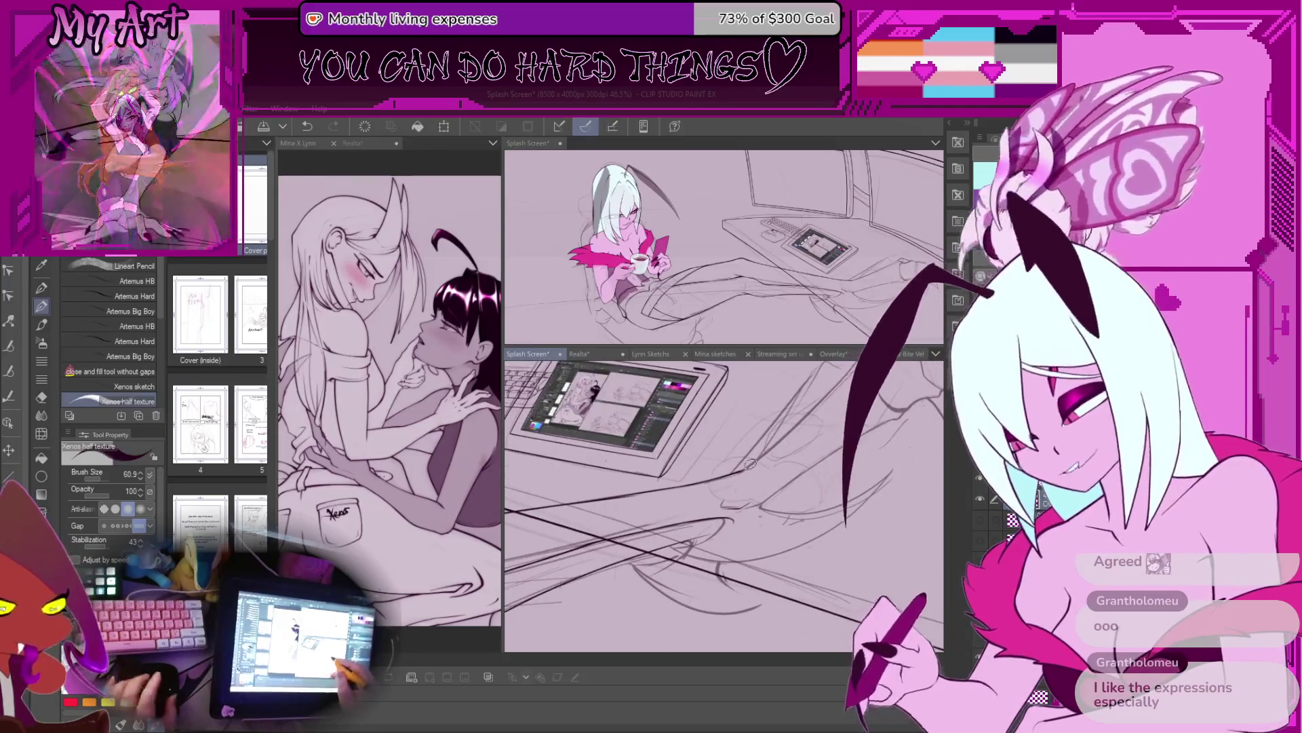
pyautogui.scroll(2, 737, 556)
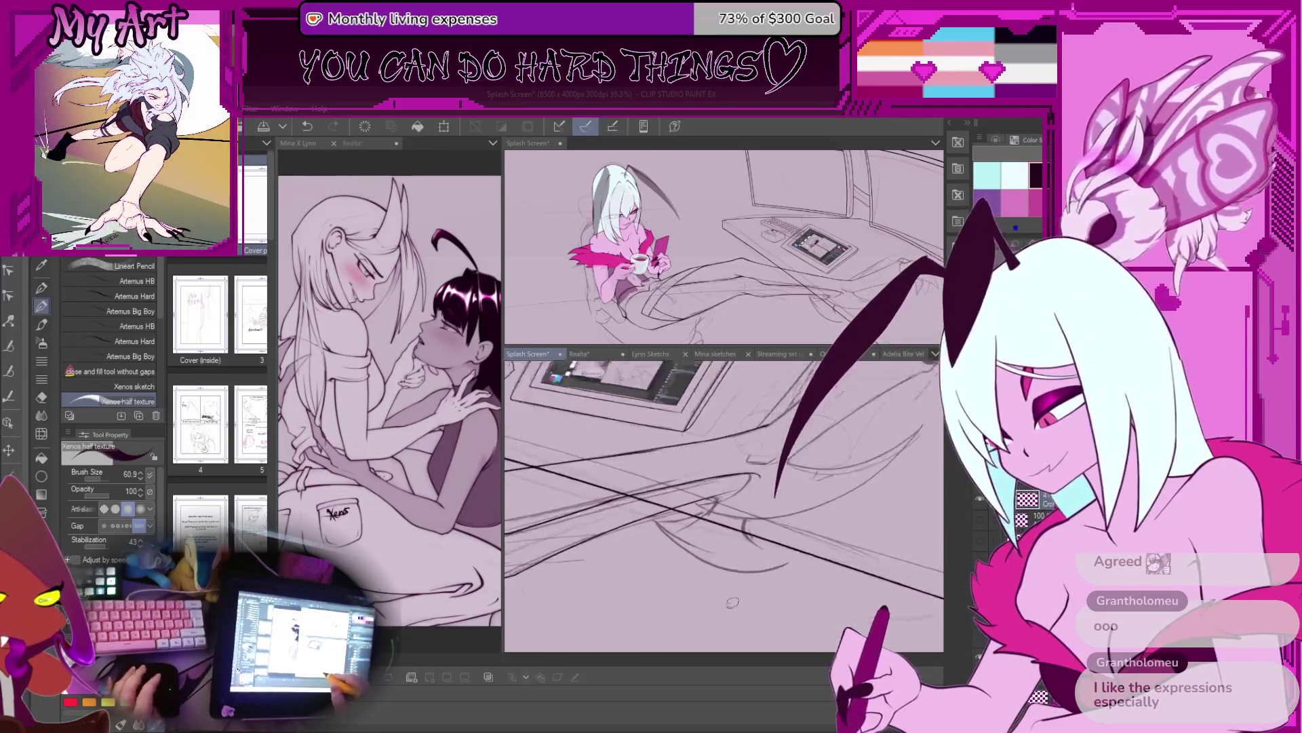
pyautogui.scroll(1, 746, 525)
pyautogui.moveTo(758, 516); pyautogui.dragTo(806, 528)
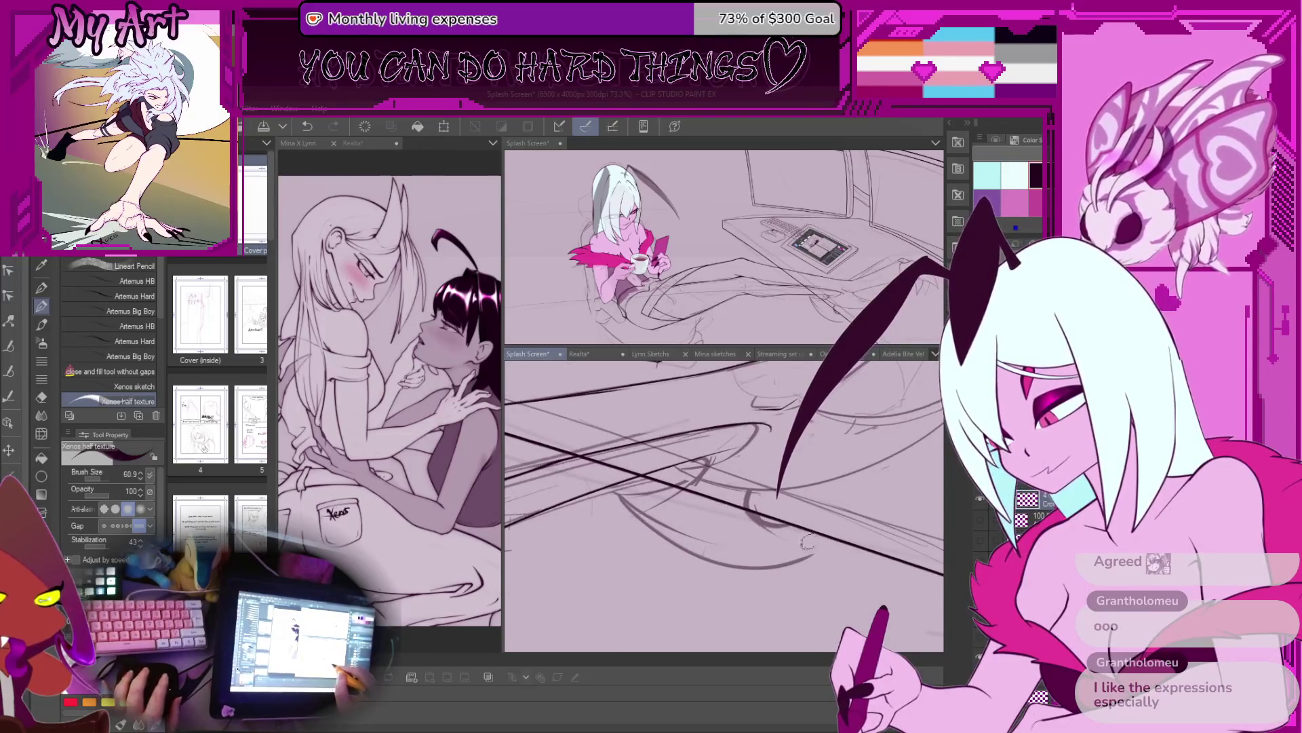
# Step: Discard the redrawn lower curve and zoom out to see the whole desk scene
pyautogui.moveTo(698, 558)
pyautogui.mouseDown()
pyautogui.moveTo(814, 553)
pyautogui.moveTo(793, 569)
pyautogui.mouseUp()
pyautogui.hotkey('ctrl', 'z')
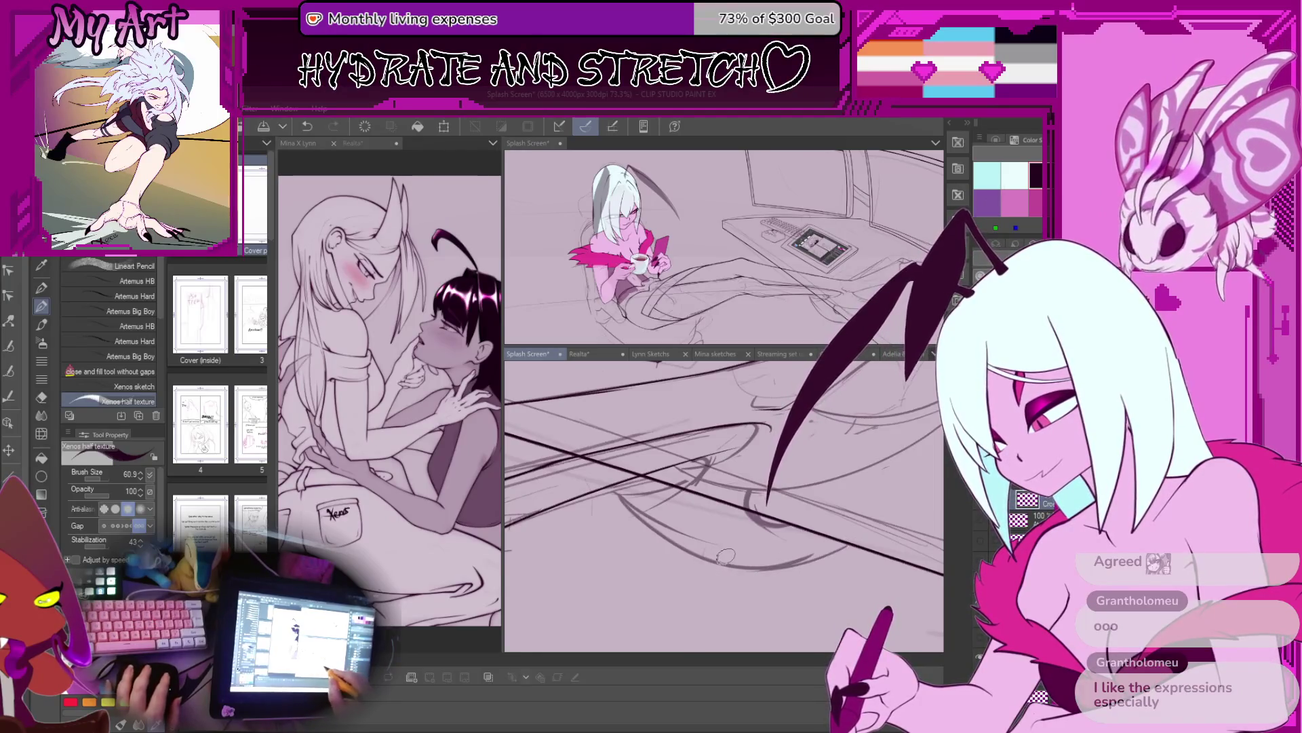
pyautogui.scroll(-5, 724, 554)
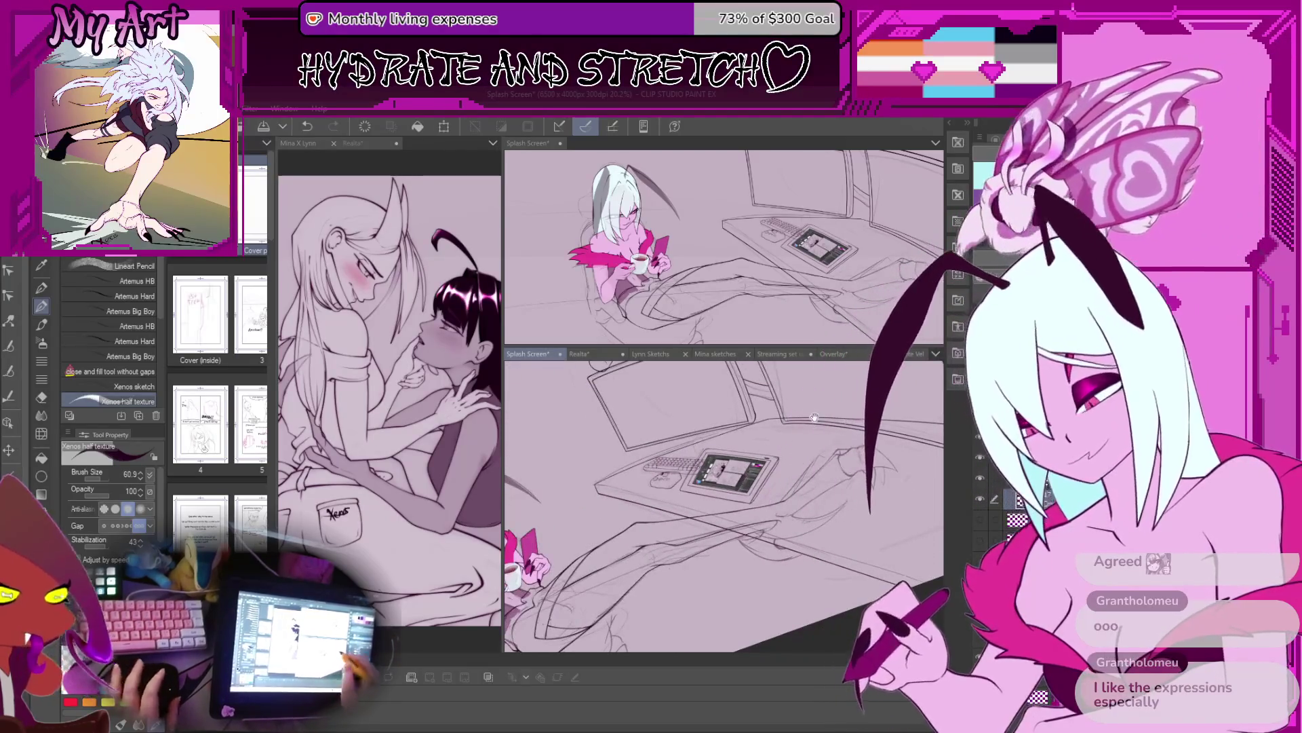
pyautogui.scroll(2, 746, 441)
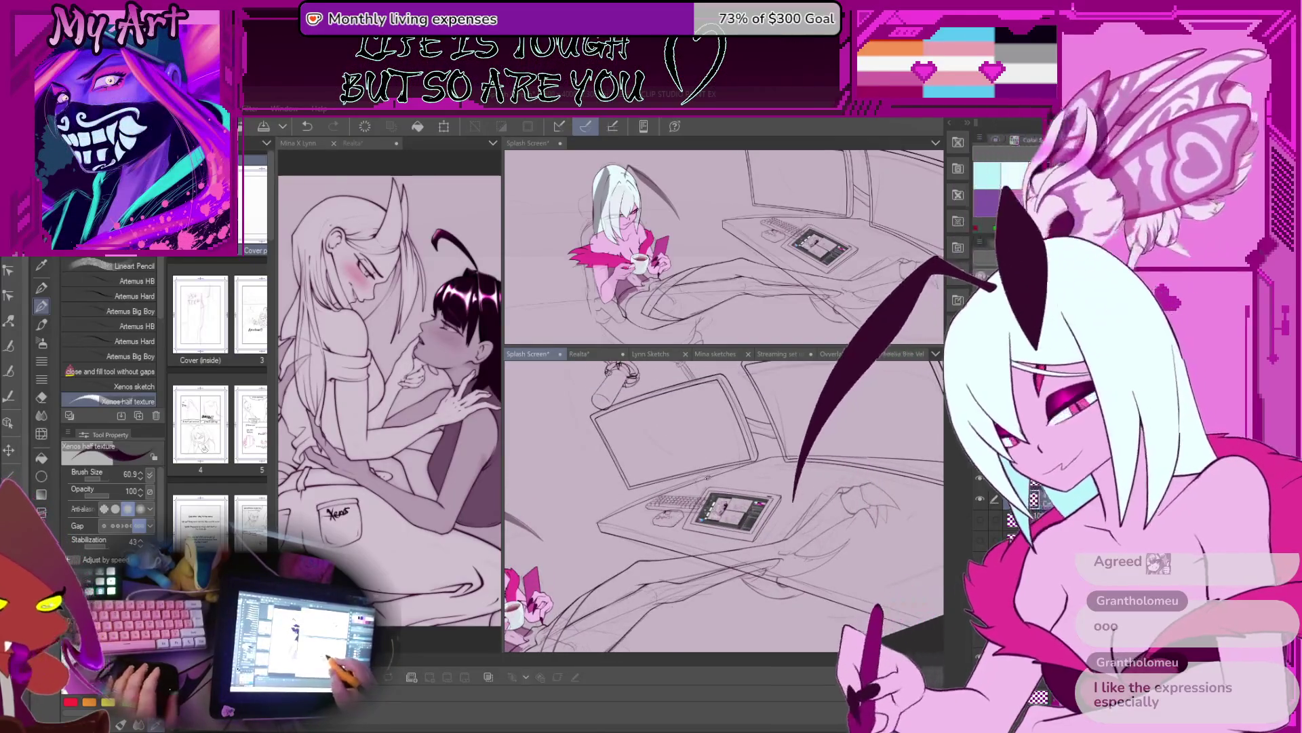
pyautogui.scroll(5, 708, 478)
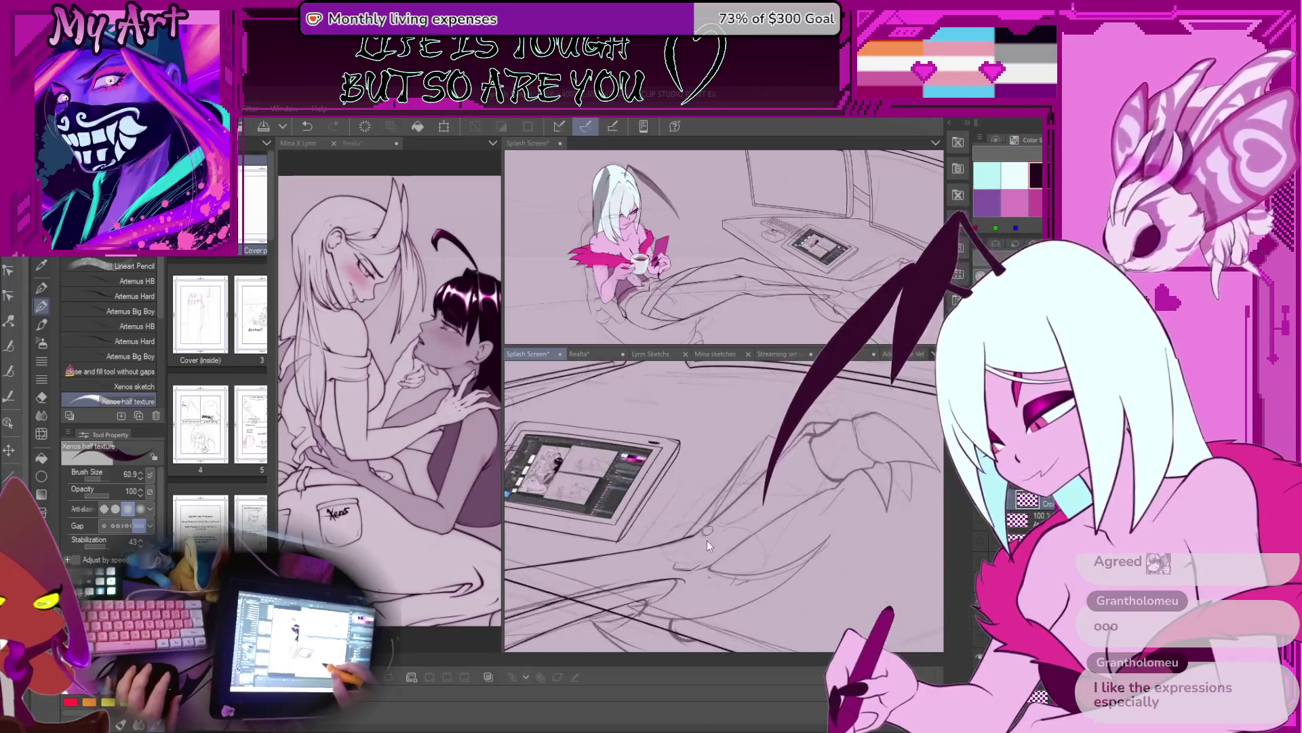
pyautogui.scroll(2, 707, 539)
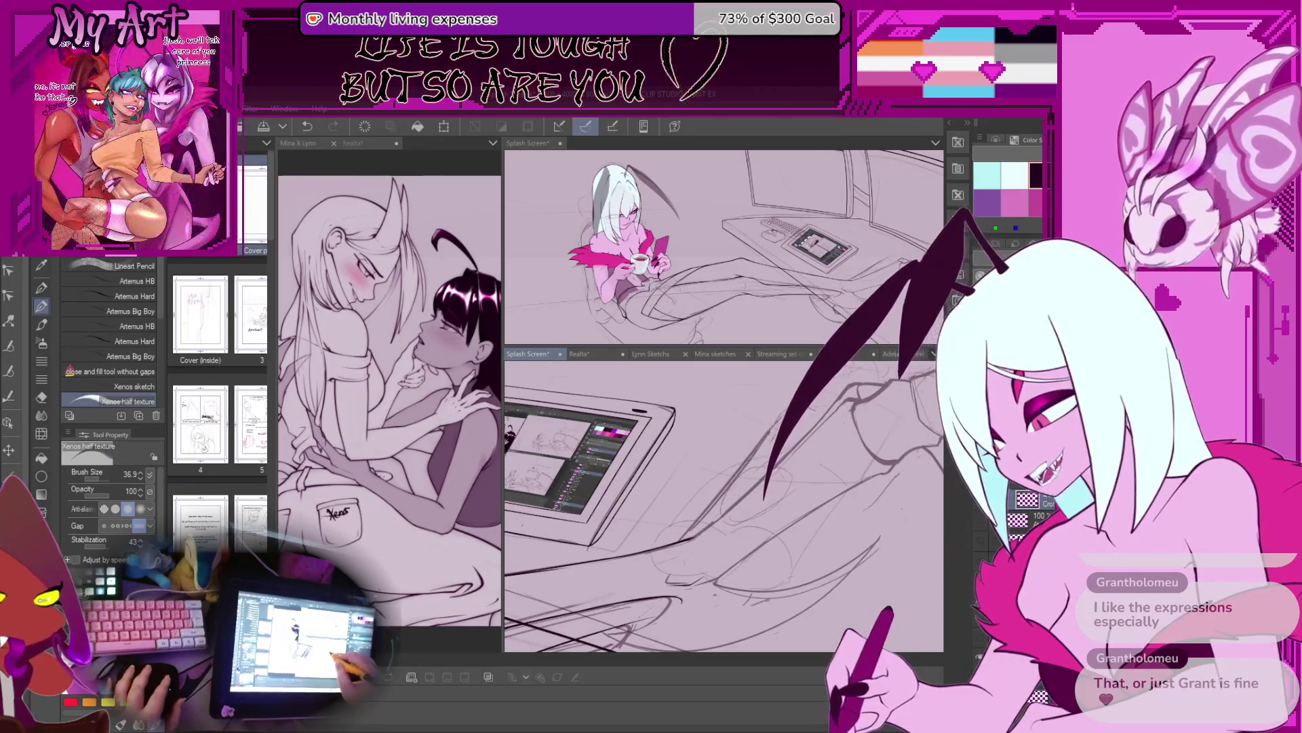
pyautogui.scroll(-5, 759, 463)
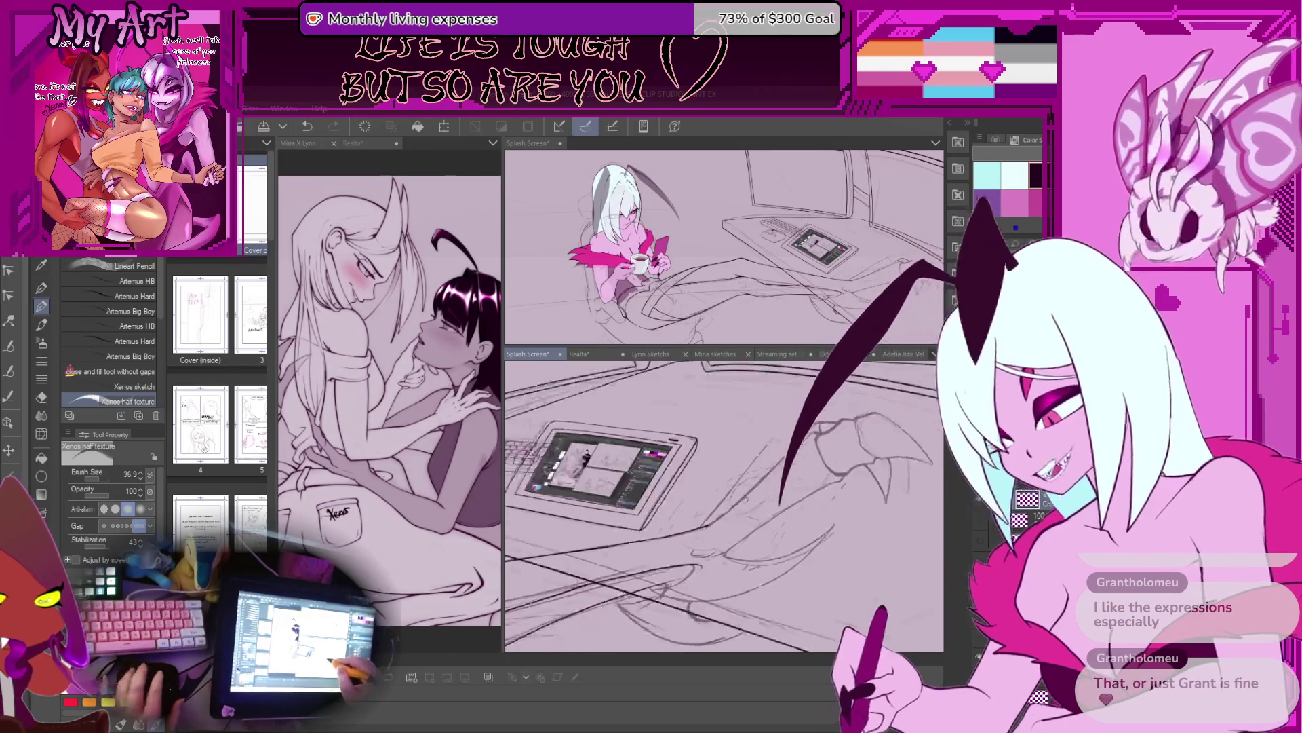
pyautogui.moveTo(759, 463)
pyautogui.mouseDown()
pyautogui.moveTo(784, 495)
pyautogui.moveTo(766, 492)
pyautogui.moveTo(852, 561)
pyautogui.moveTo(876, 563)
pyautogui.mouseUp()
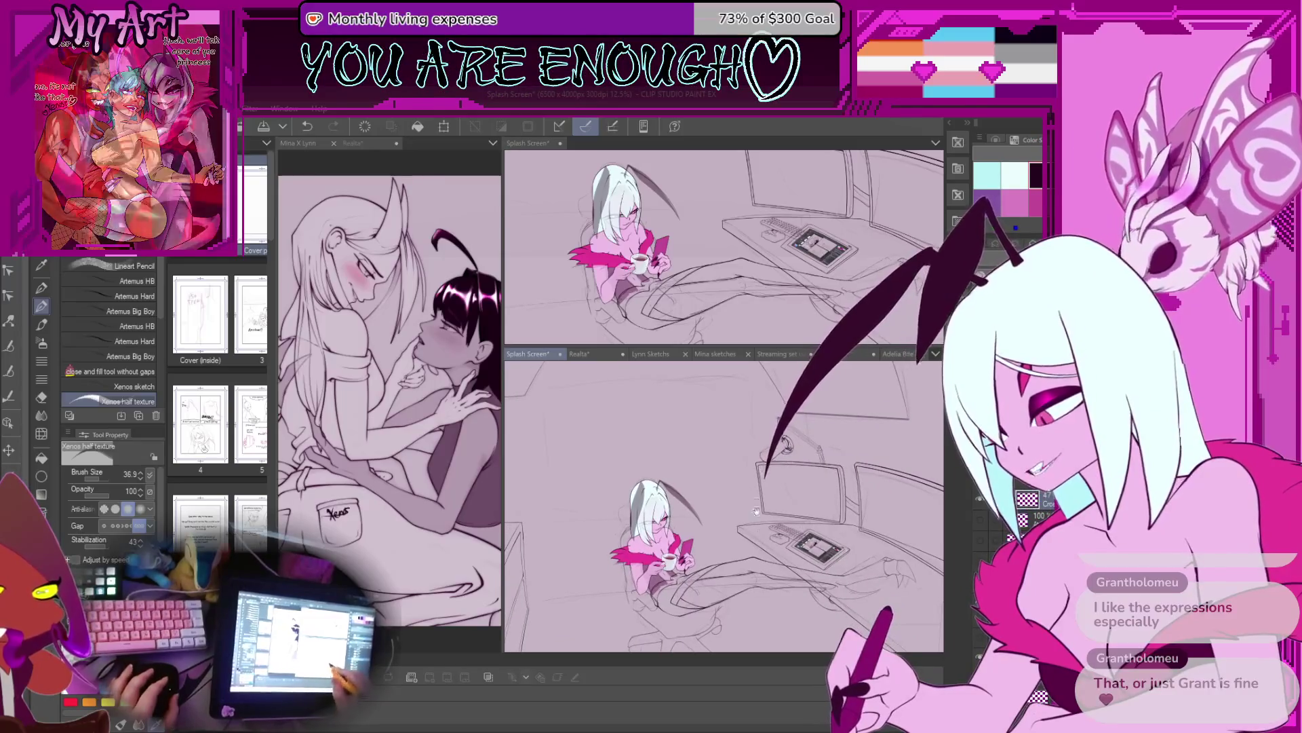
pyautogui.moveTo(699, 543)
pyautogui.mouseDown()
pyautogui.moveTo(682, 423)
pyautogui.moveTo(756, 456)
pyautogui.mouseUp()
pyautogui.scroll(3, 840, 480)
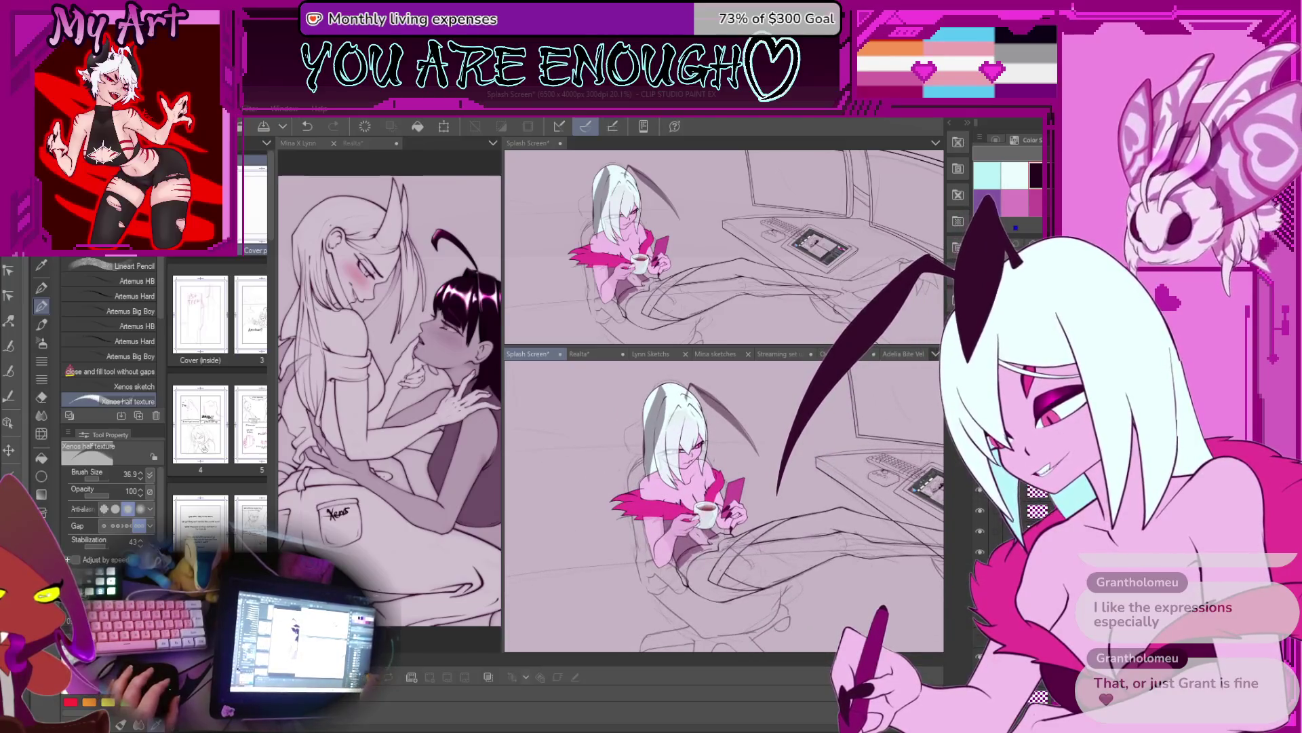
pyautogui.scroll(2, 832, 451)
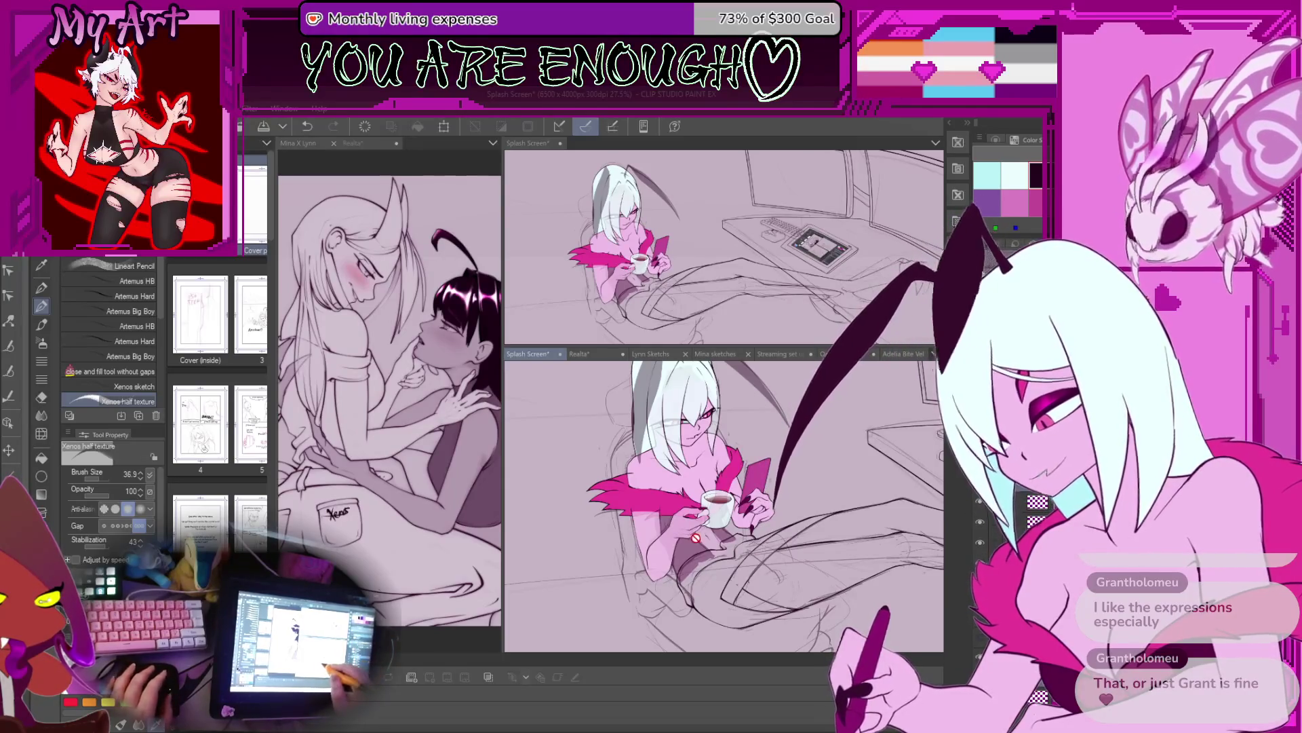
pyautogui.hotkey('ctrl', 't')
pyautogui.moveTo(685, 542)
pyautogui.mouseDown()
pyautogui.moveTo(717, 538)
pyautogui.moveTo(680, 541)
pyautogui.mouseUp()
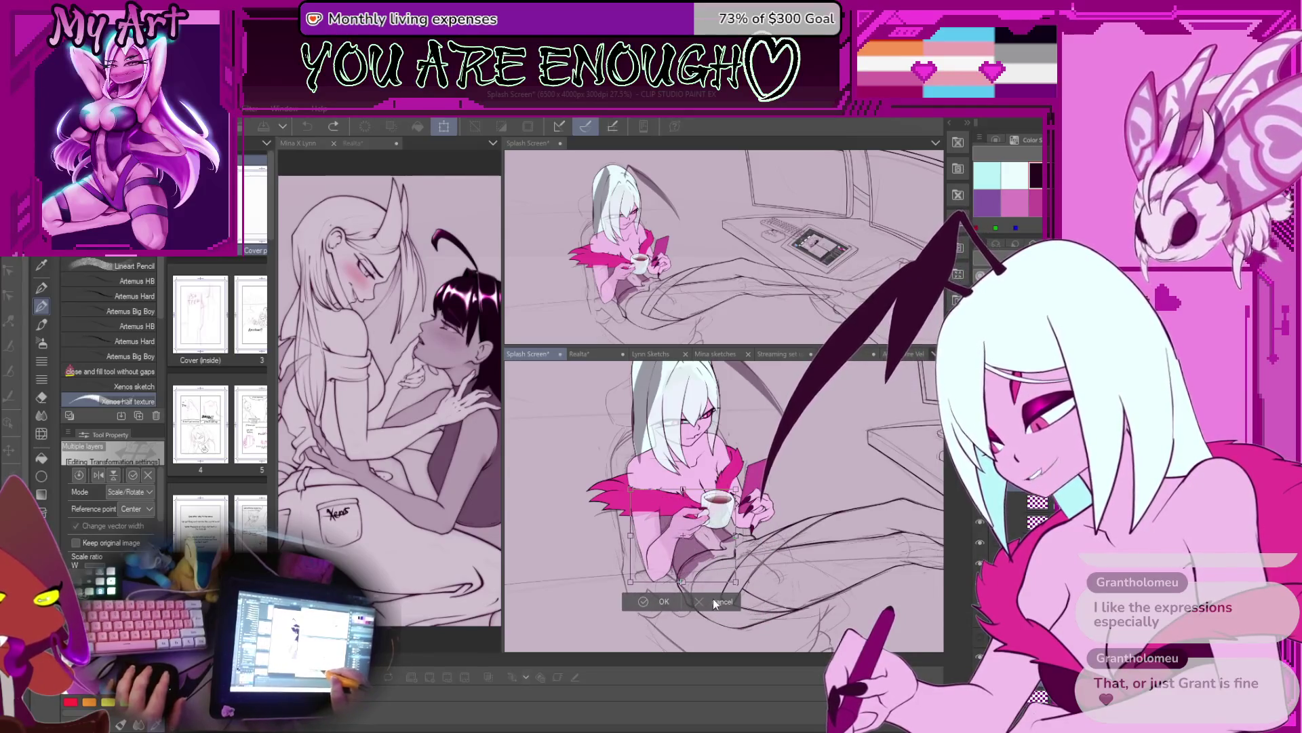
pyautogui.click(714, 602)
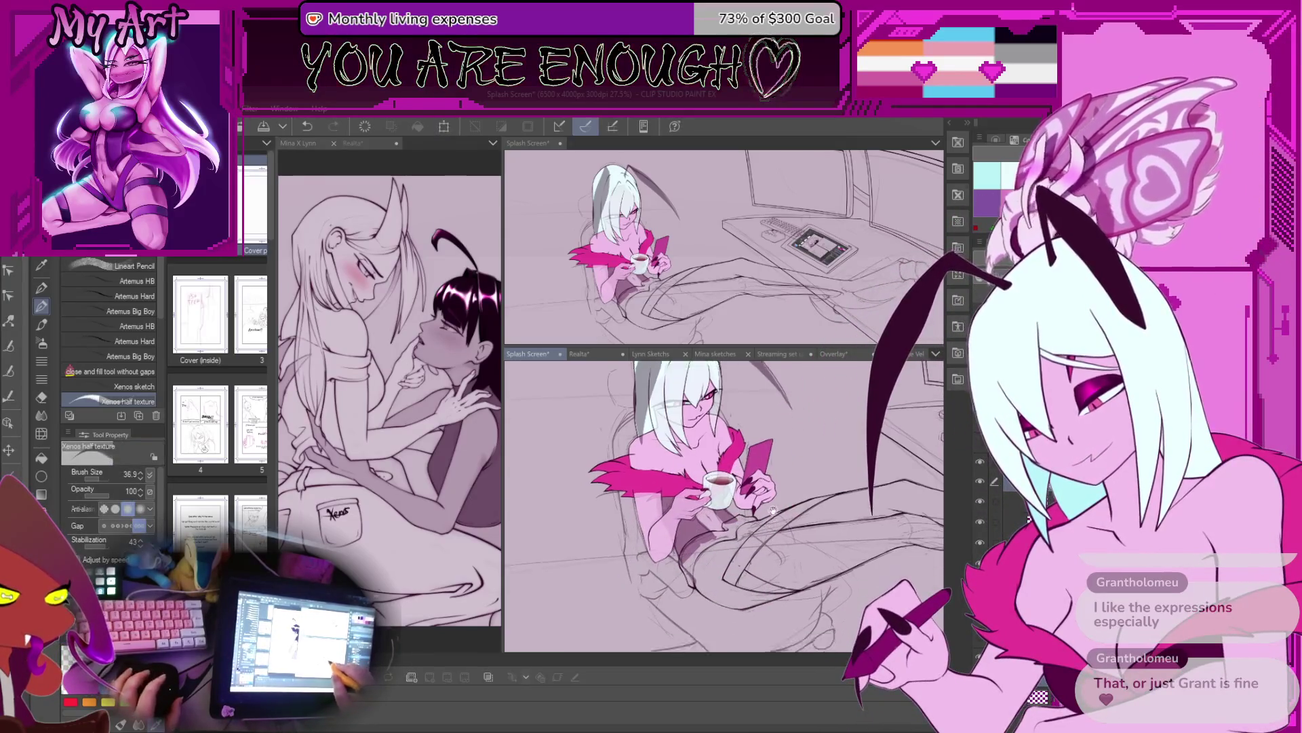
pyautogui.scroll(-1, 787, 509)
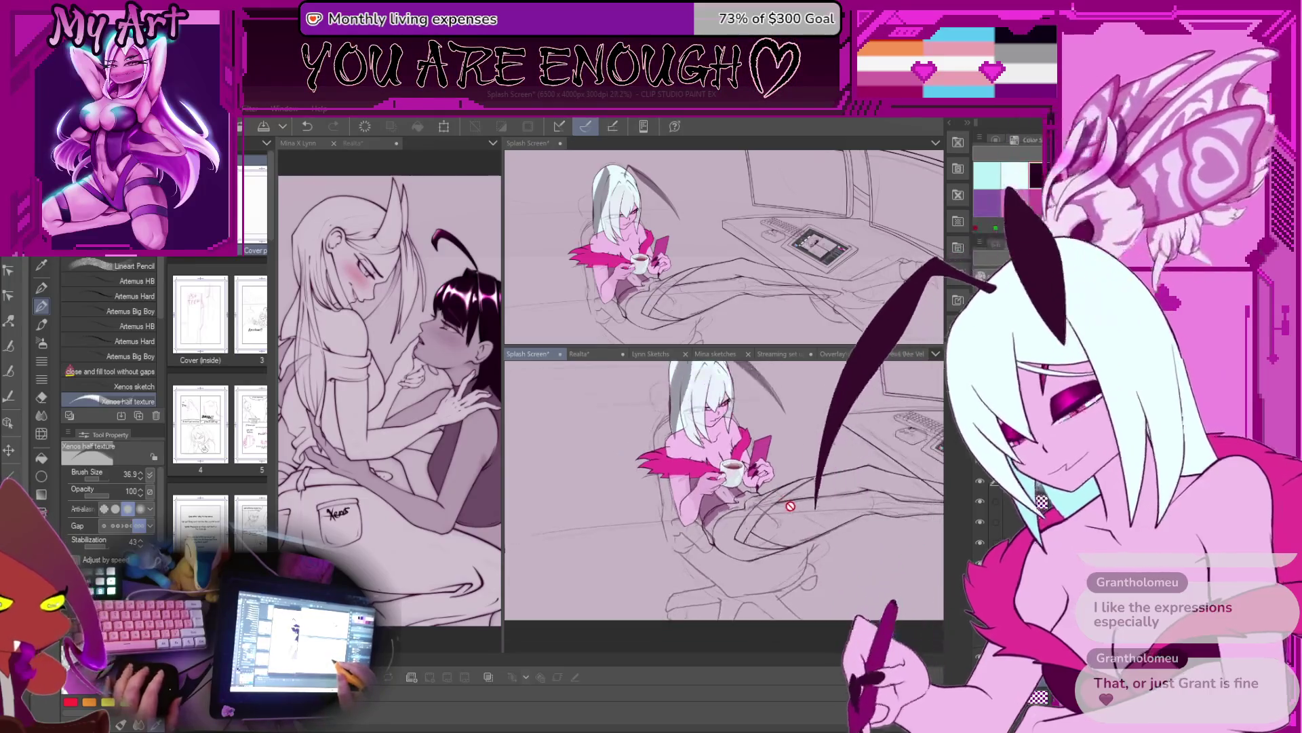
pyautogui.scroll(5, 791, 506)
# Step: Bring the drawing tablet into view and undo the trial strokes drawn beside it
pyautogui.moveTo(801, 511)
pyautogui.mouseDown()
pyautogui.moveTo(693, 597)
pyautogui.moveTo(697, 545)
pyautogui.moveTo(739, 488)
pyautogui.mouseUp()
pyautogui.moveTo(641, 517); pyautogui.dragTo(634, 536)
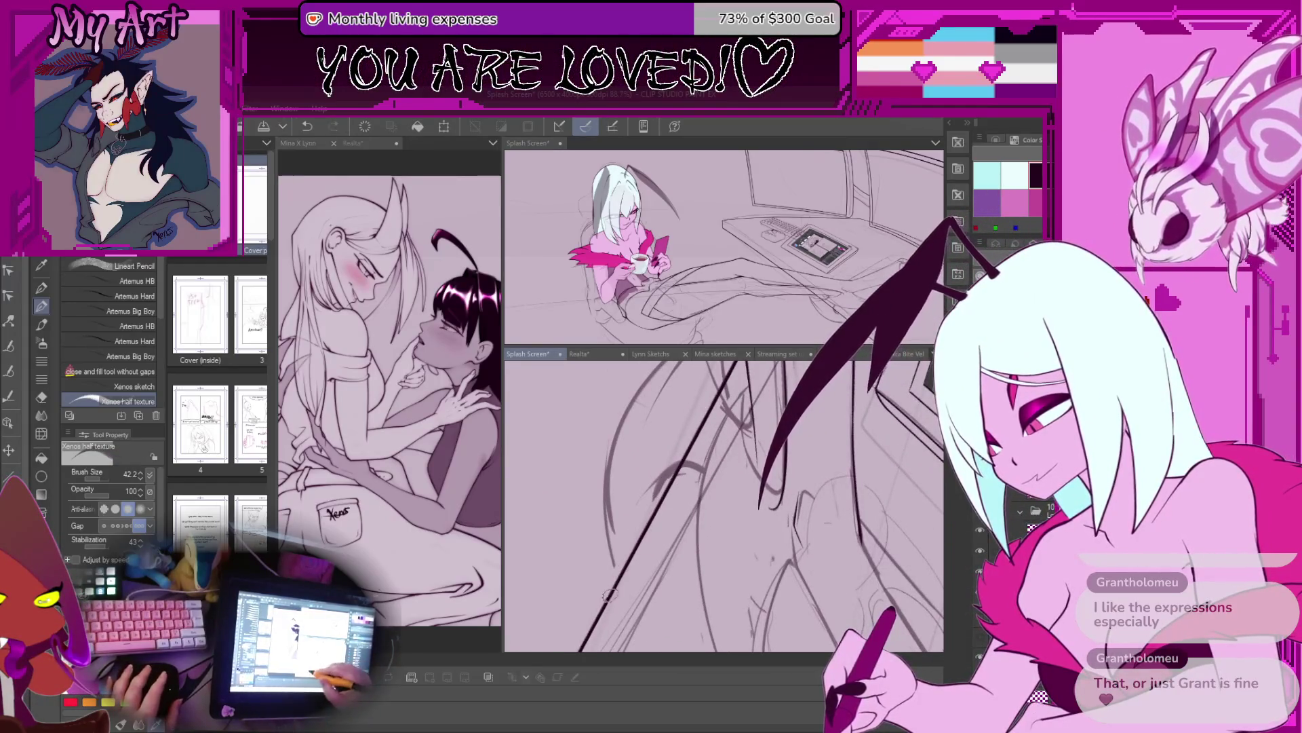
pyautogui.moveTo(636, 417)
pyautogui.mouseDown()
pyautogui.moveTo(623, 580)
pyautogui.moveTo(640, 492)
pyautogui.mouseUp()
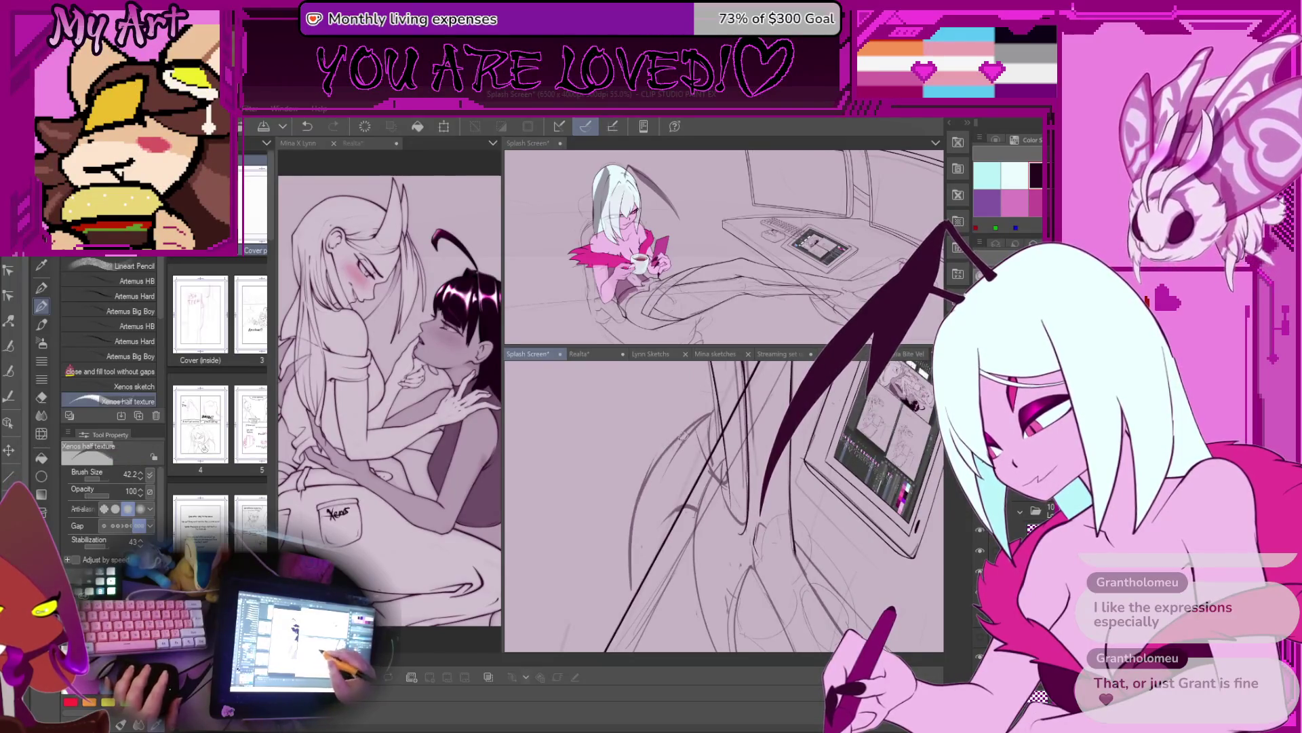
pyautogui.hotkey('ctrl', 'z')
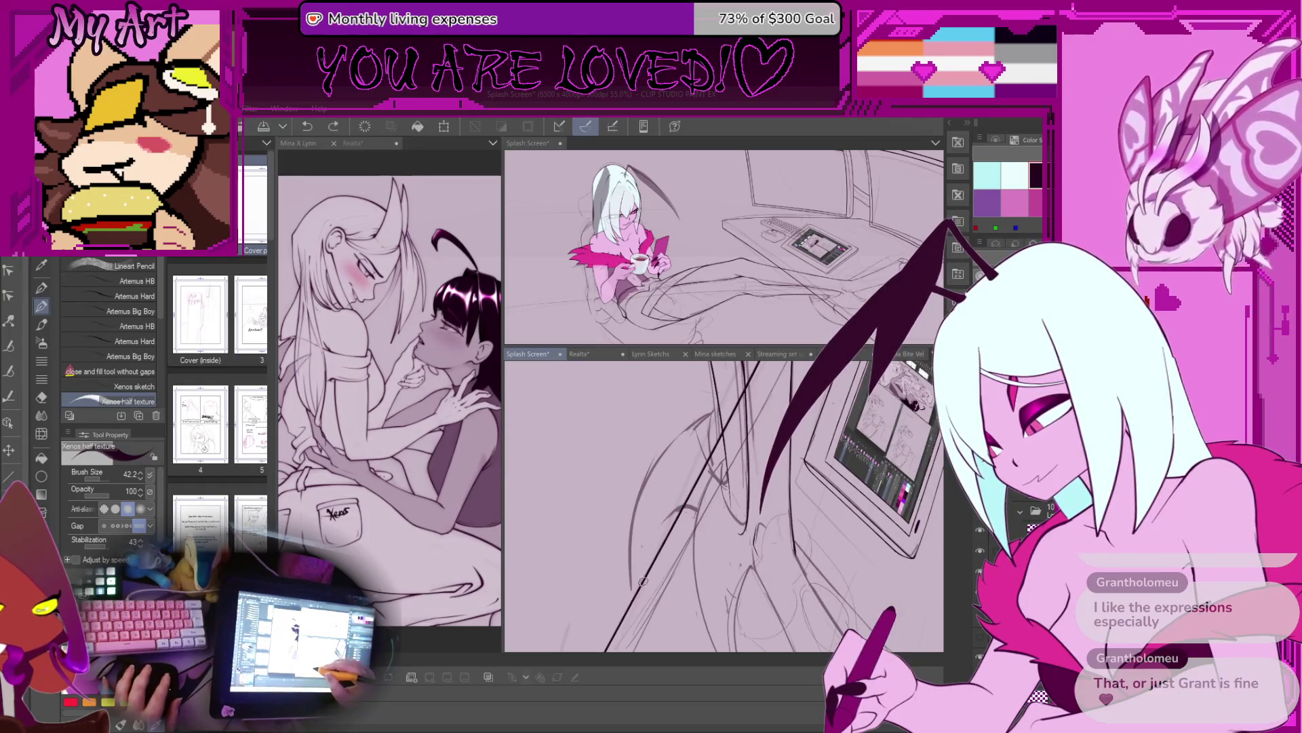
pyautogui.moveTo(690, 504); pyautogui.dragTo(643, 550)
pyautogui.hotkey('ctrl', 'z')
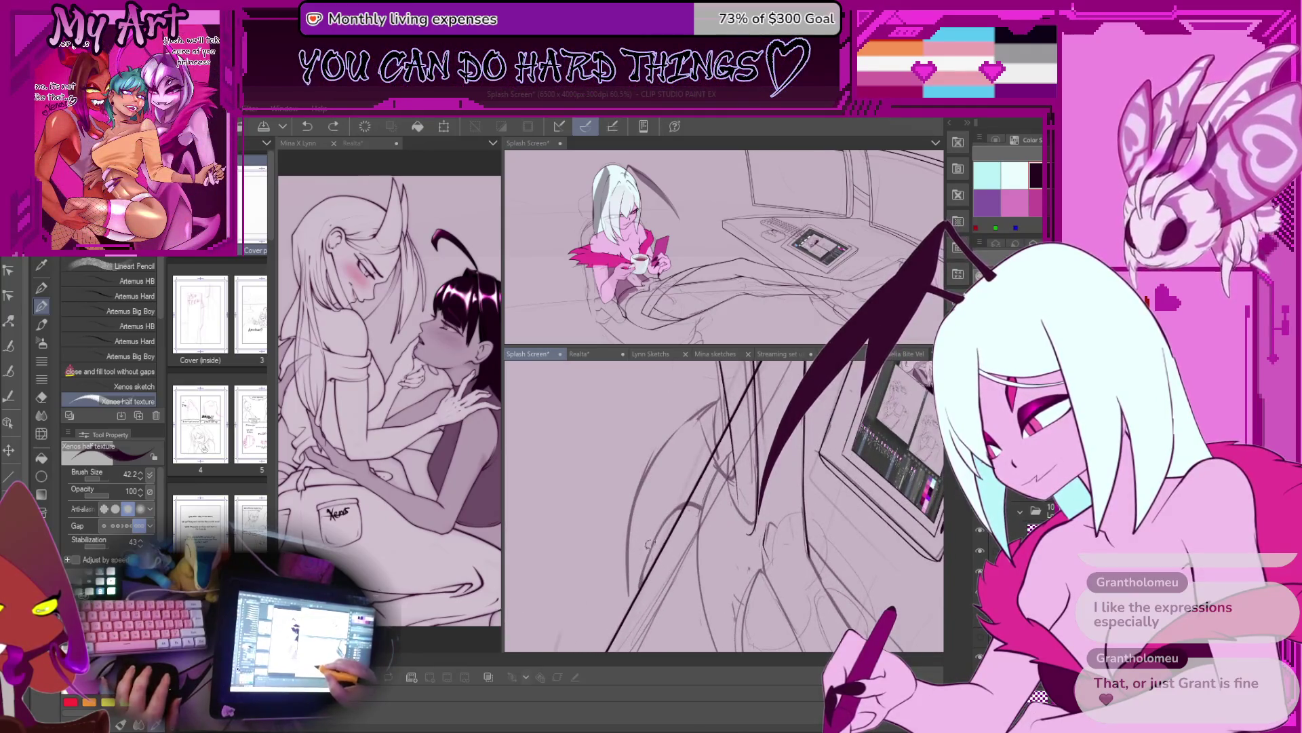
# Step: Zoom and pan toward the tablet sketch, undoing two earlier strokes
pyautogui.scroll(-4, 663, 516)
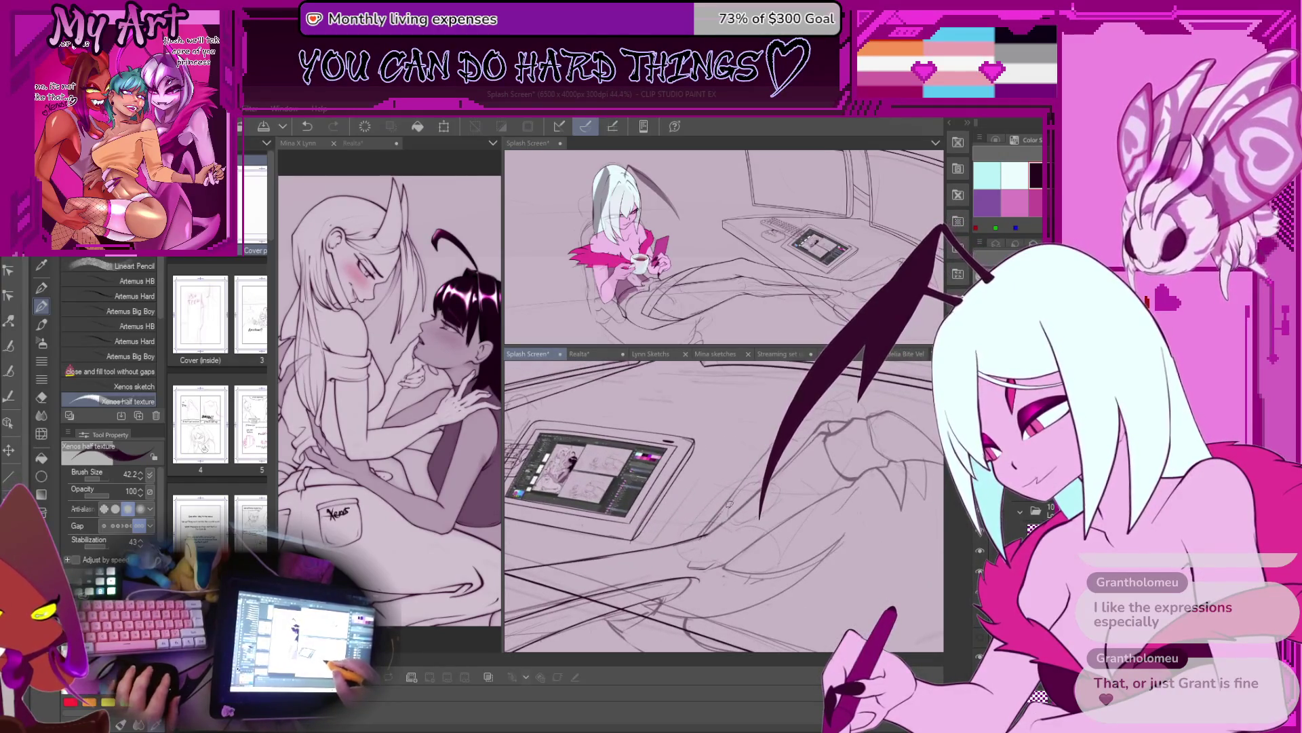
pyautogui.scroll(3, 695, 539)
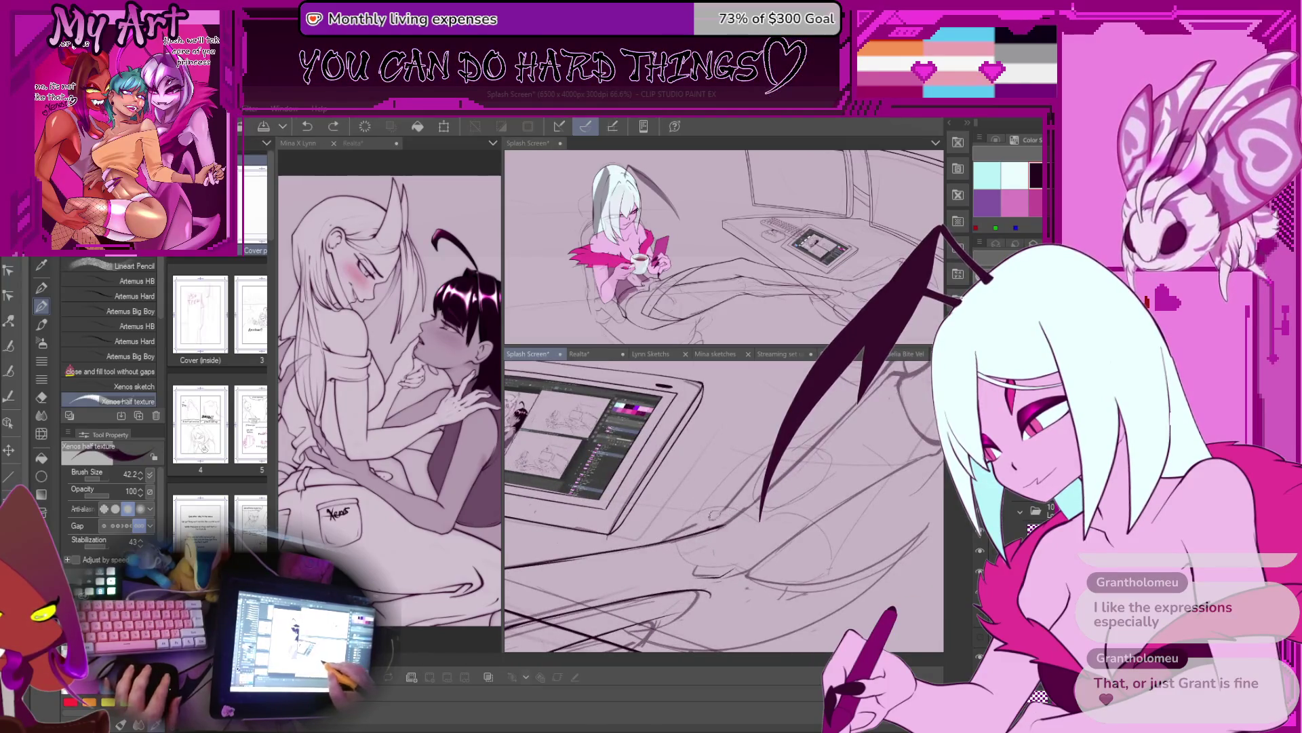
pyautogui.scroll(2, 680, 554)
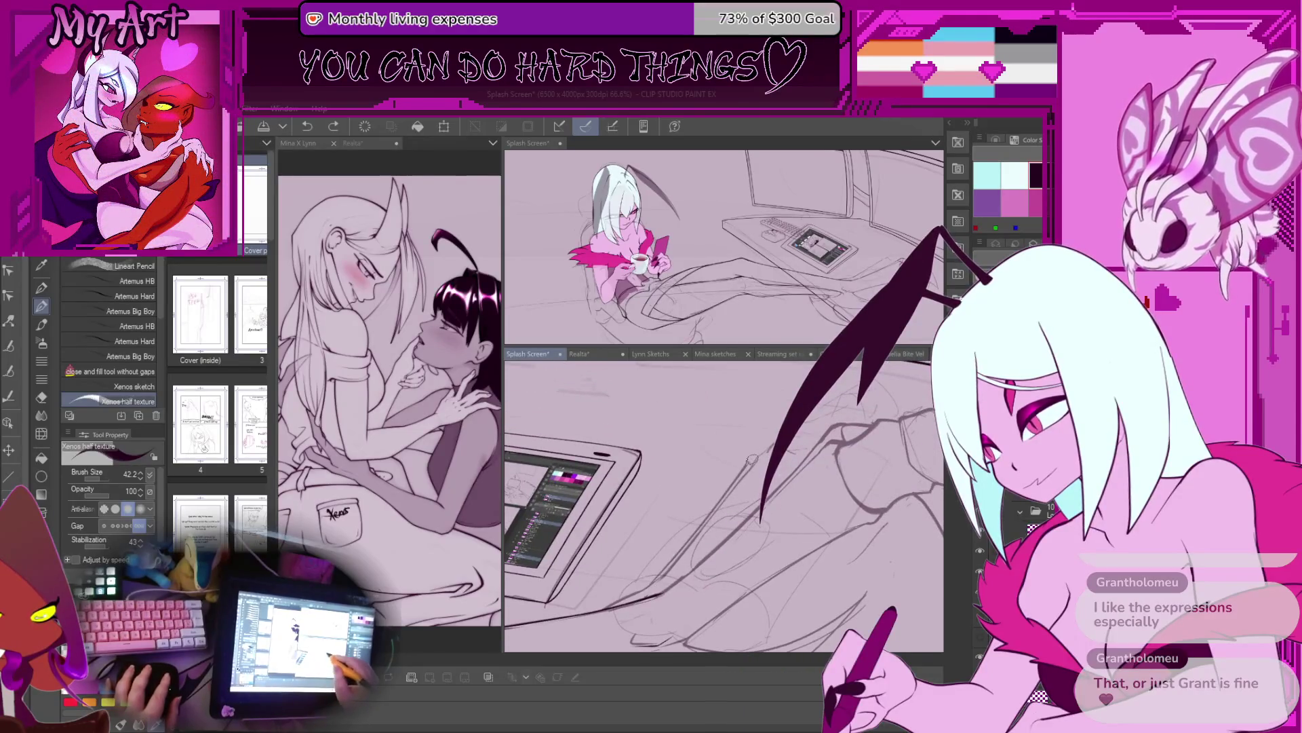
pyautogui.scroll(-2, 771, 440)
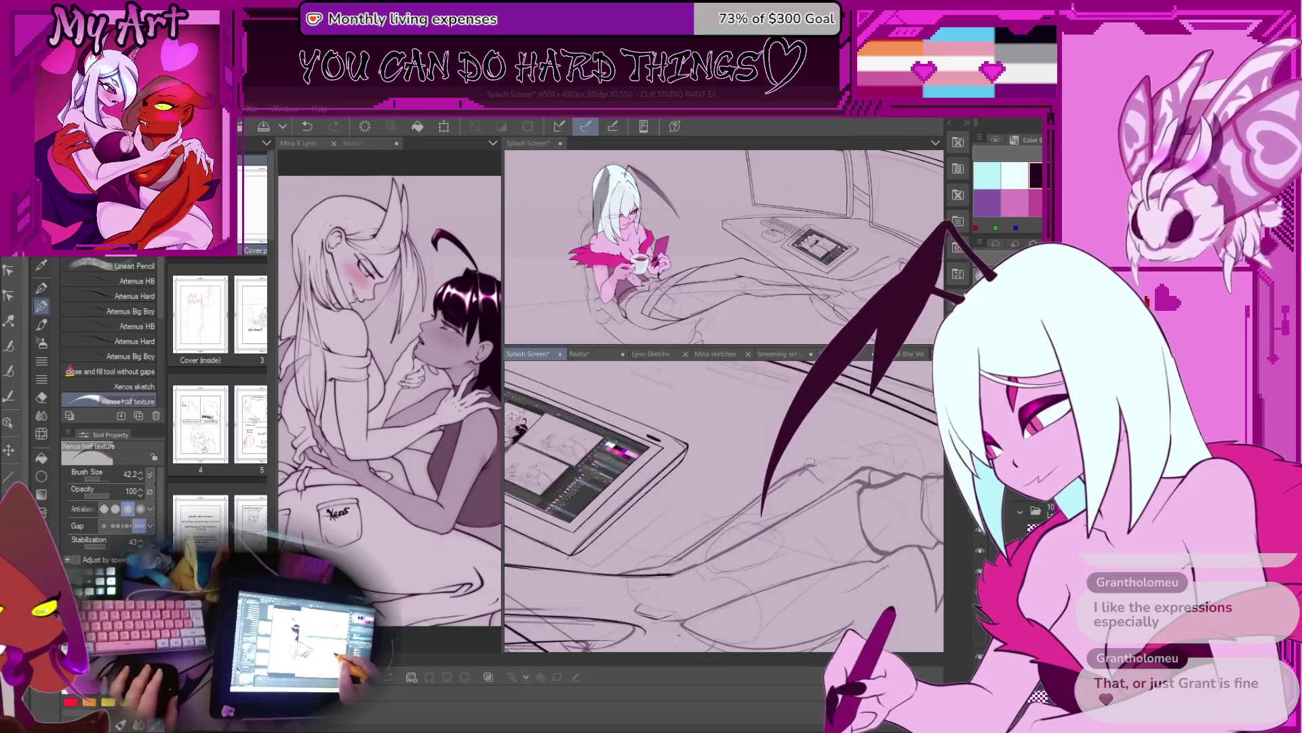
pyautogui.scroll(-1, 793, 478)
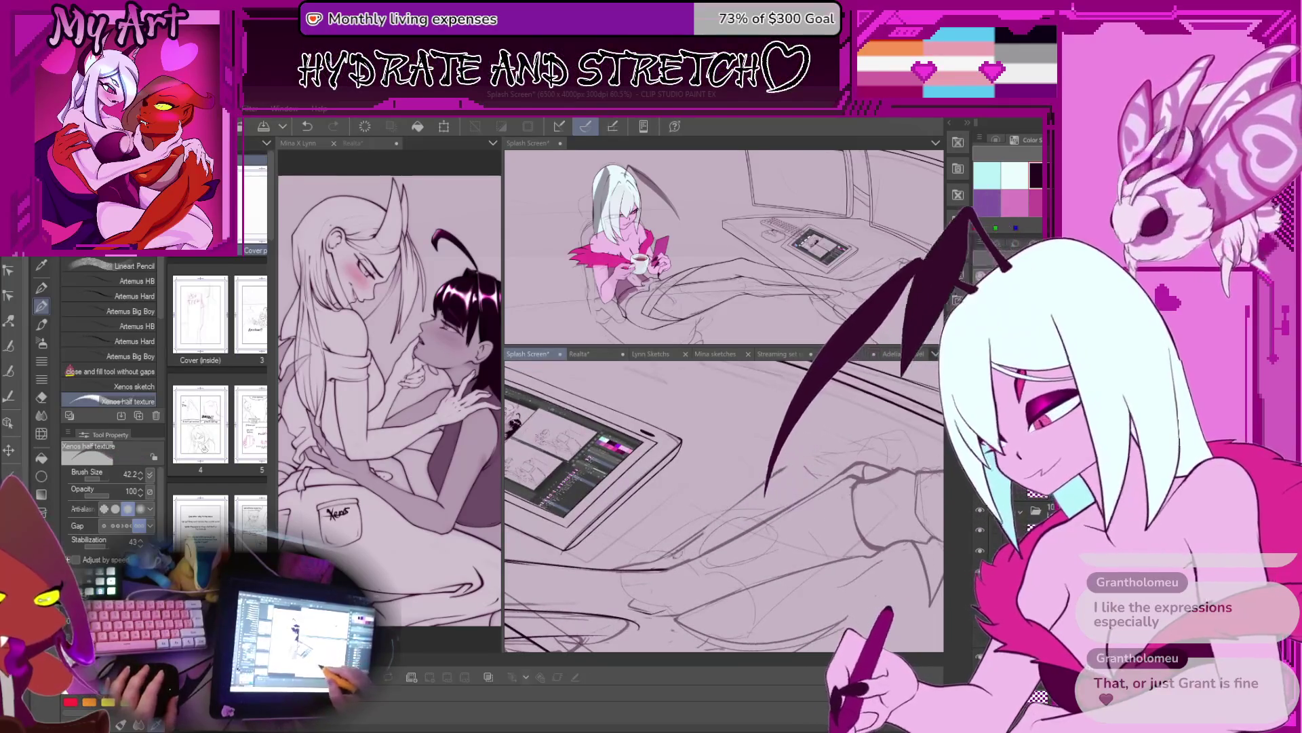
pyautogui.scroll(2, 790, 466)
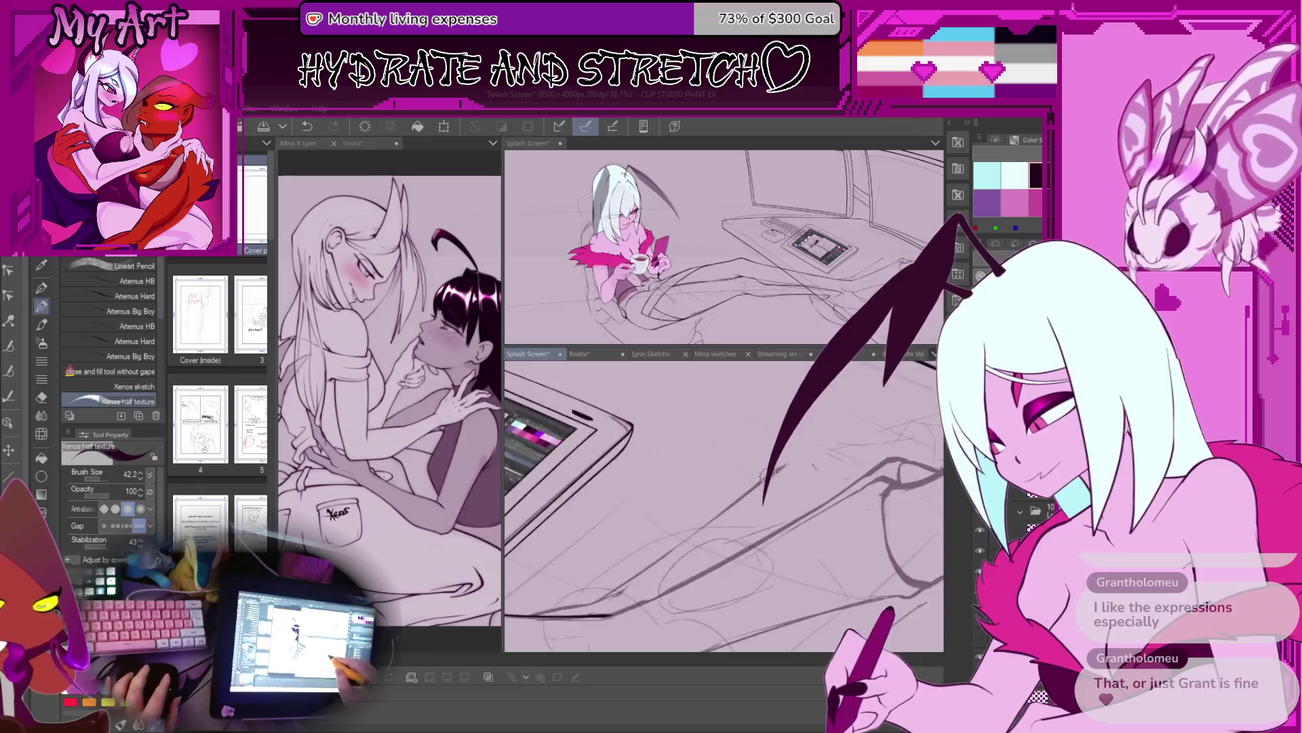
pyautogui.scroll(-3, 784, 463)
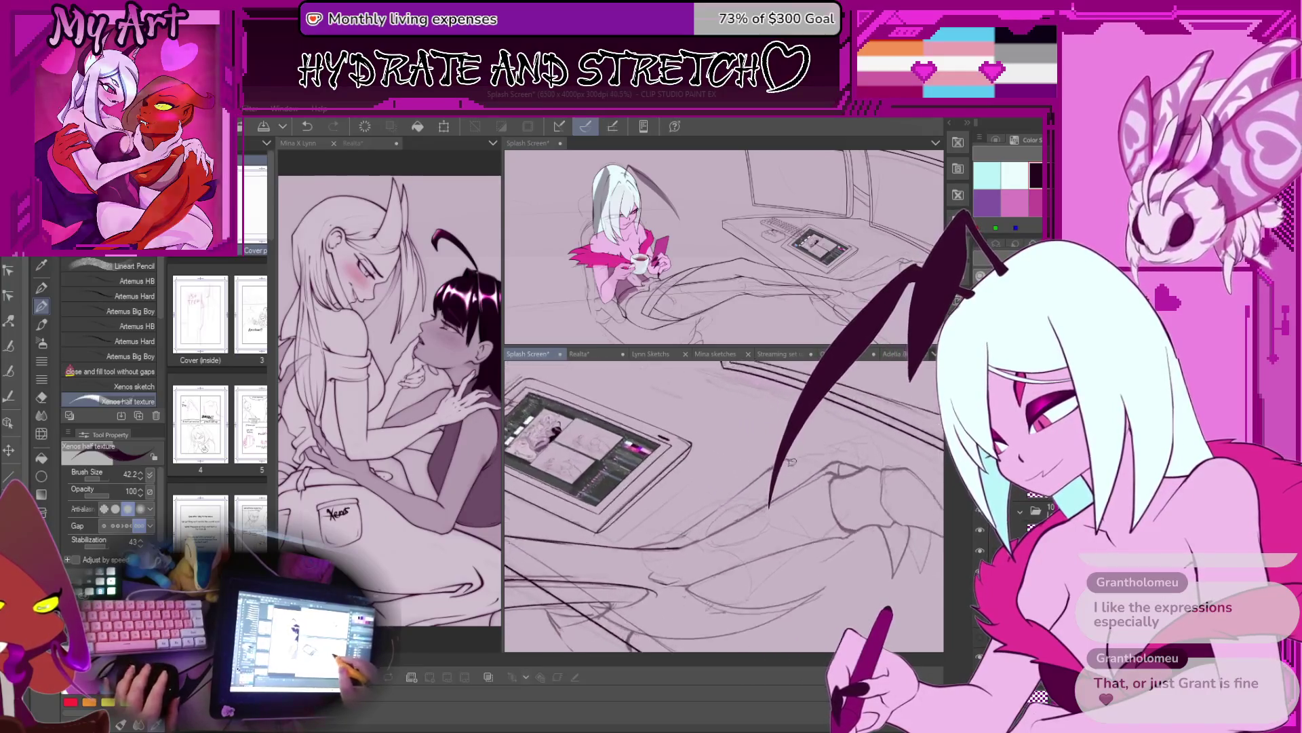
pyautogui.scroll(1, 805, 446)
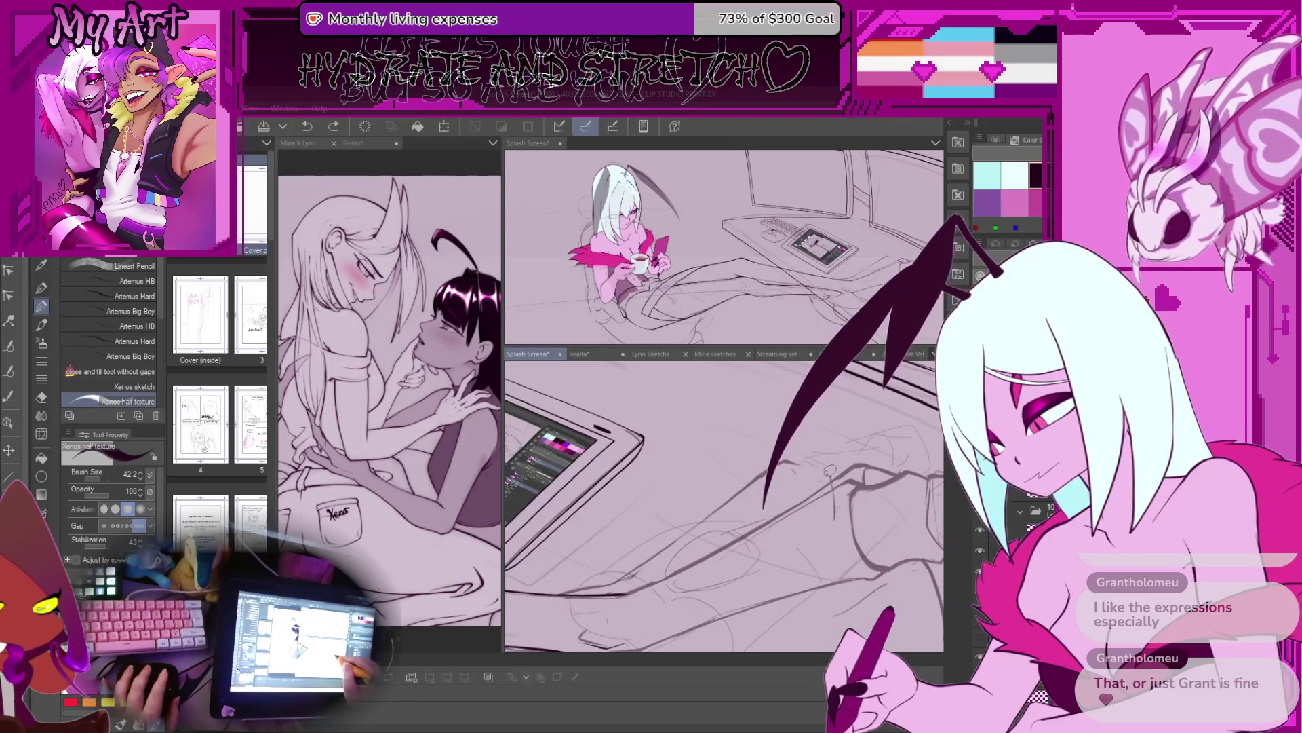
pyautogui.scroll(-2, 841, 499)
pyautogui.moveTo(814, 498); pyautogui.dragTo(765, 466)
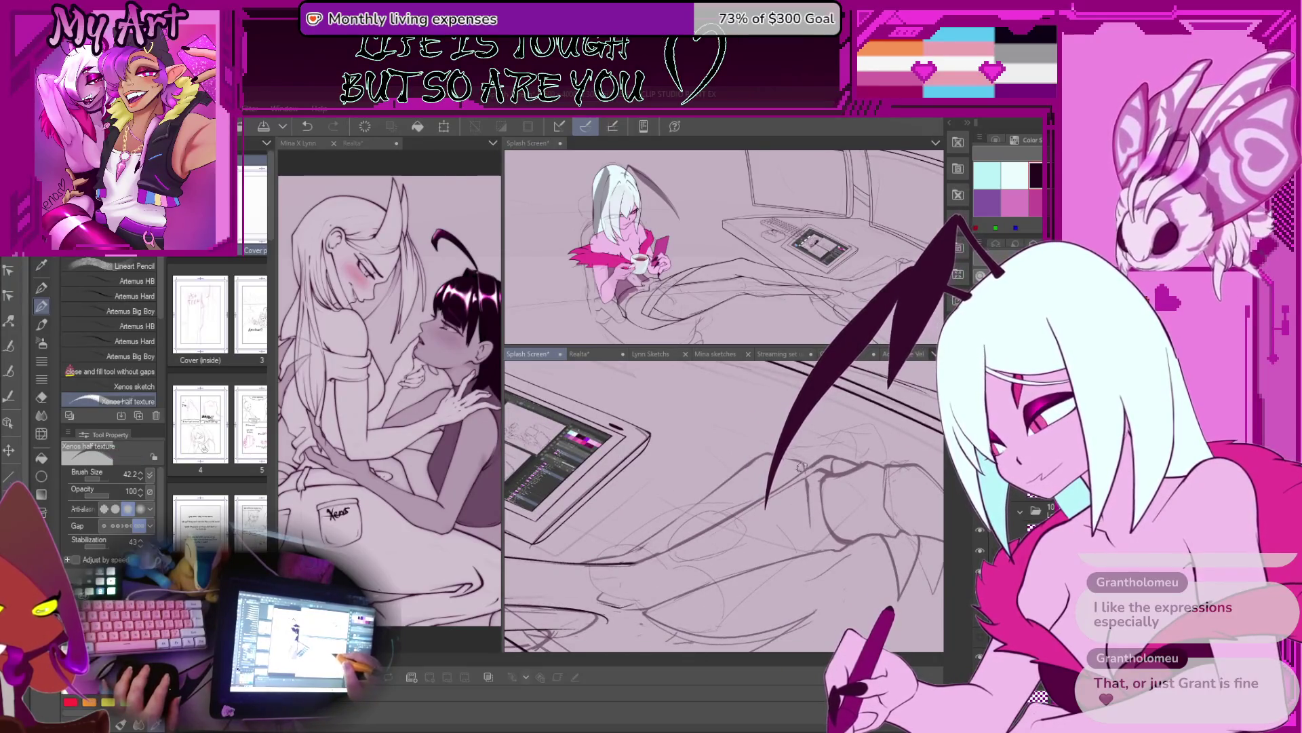
pyautogui.moveTo(783, 478)
pyautogui.mouseDown()
pyautogui.moveTo(803, 447)
pyautogui.moveTo(710, 489)
pyautogui.mouseUp()
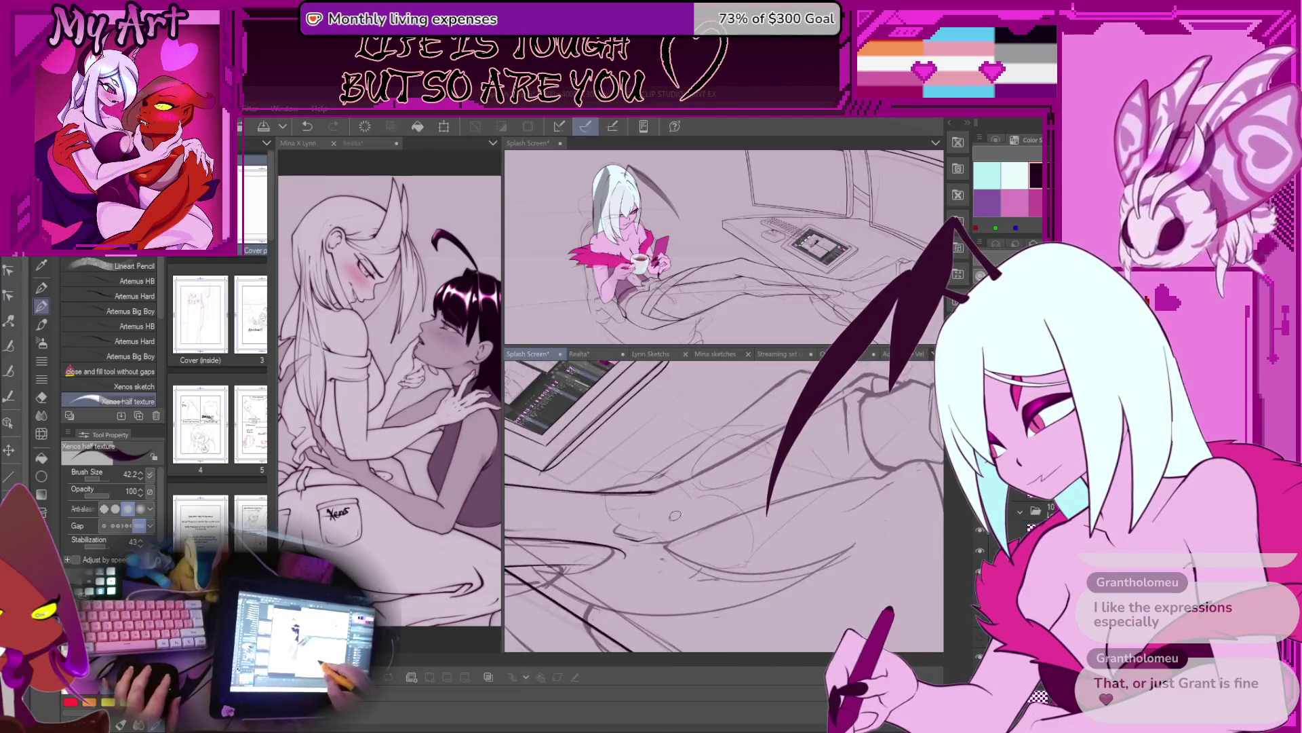
pyautogui.hotkey('ctrl', 'z')
pyautogui.scroll(1, 684, 511)
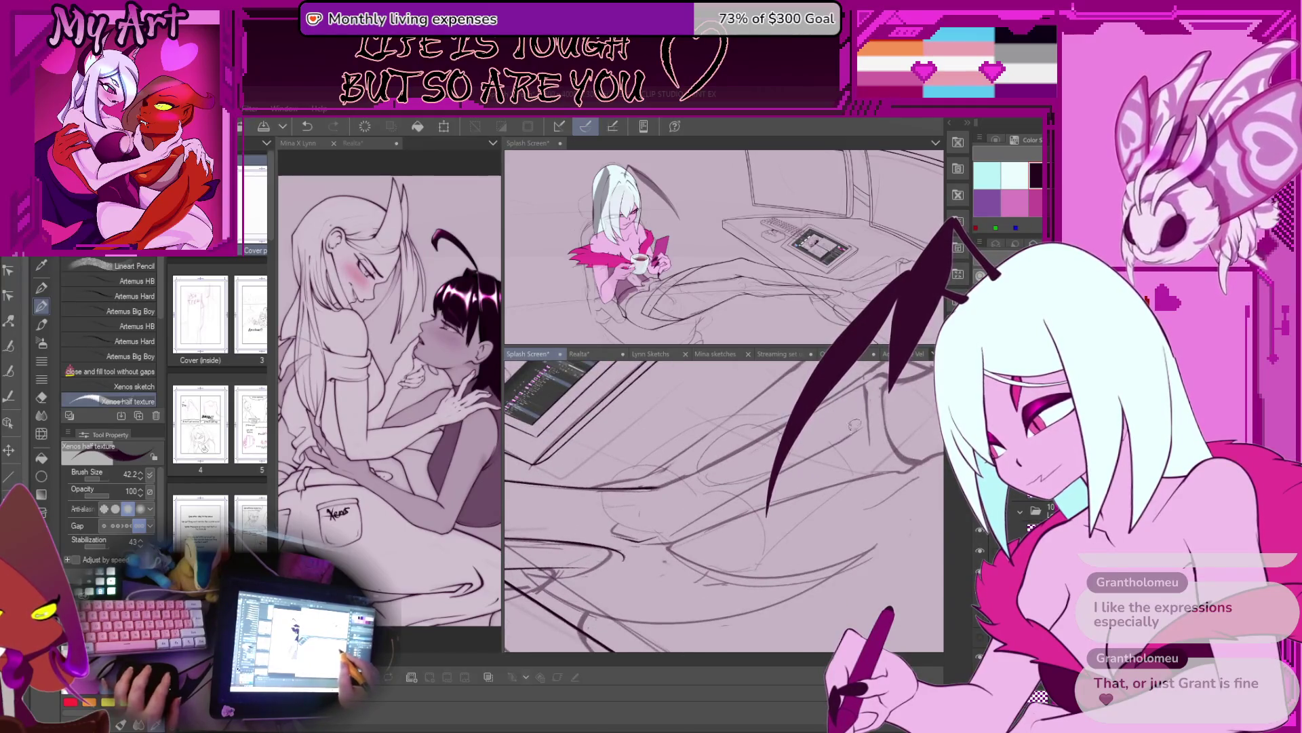
pyautogui.moveTo(856, 420); pyautogui.dragTo(761, 505)
pyautogui.hotkey('ctrl', 'z')
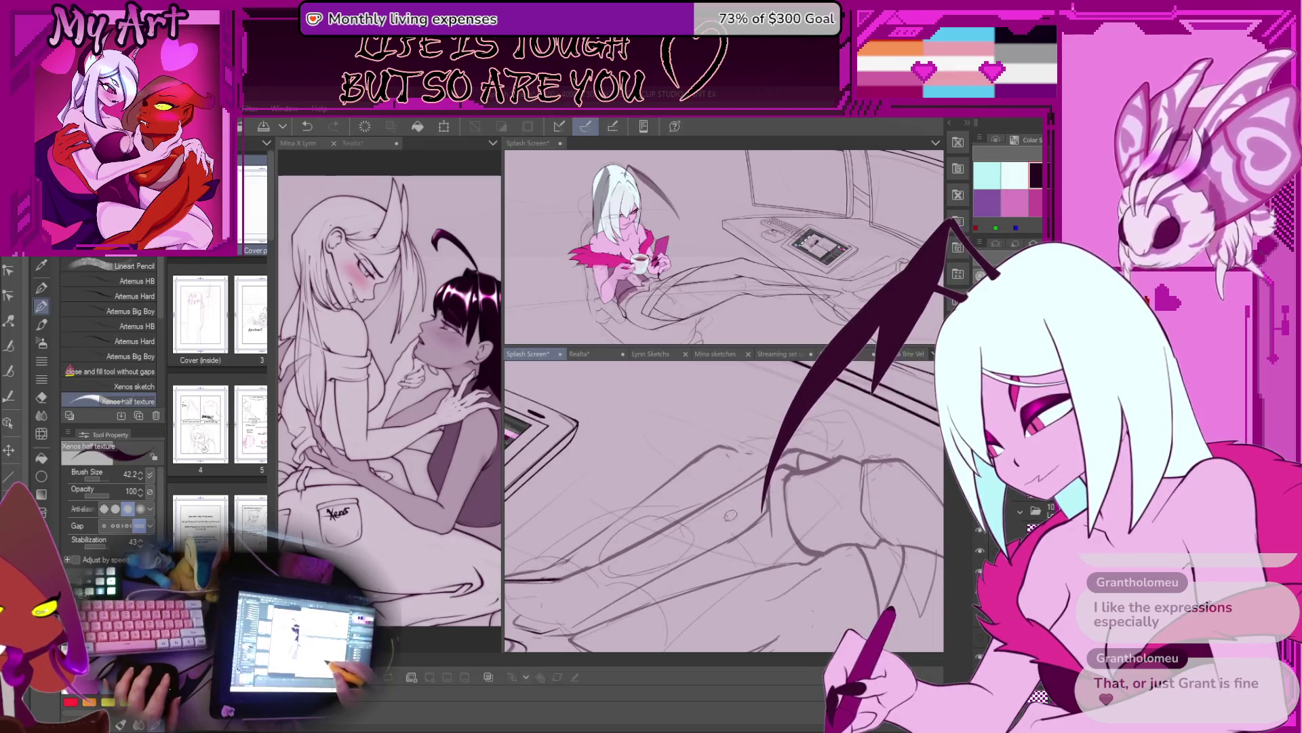
# Step: Ink a new diagonal stroke below the tablet and enclose it with the freehand lasso
pyautogui.moveTo(725, 545); pyautogui.dragTo(652, 518)
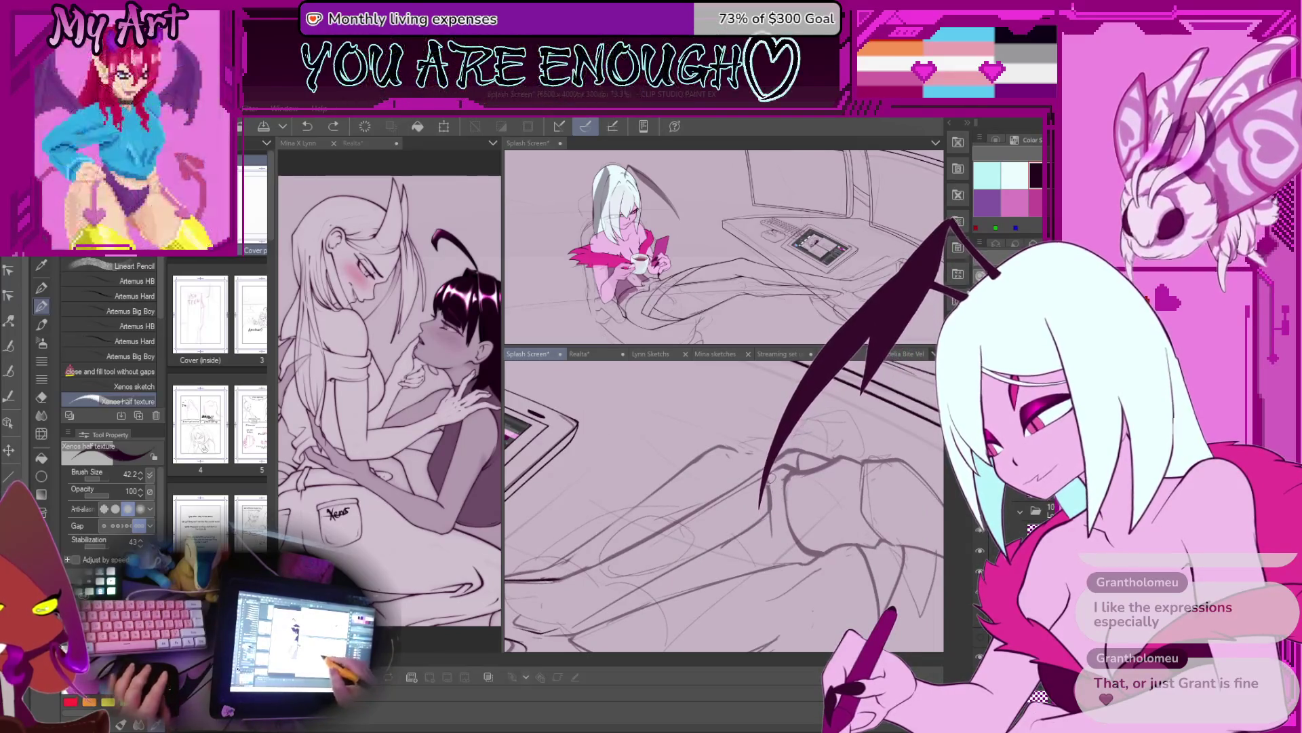
pyautogui.press('m')
pyautogui.moveTo(740, 465); pyautogui.dragTo(729, 468)
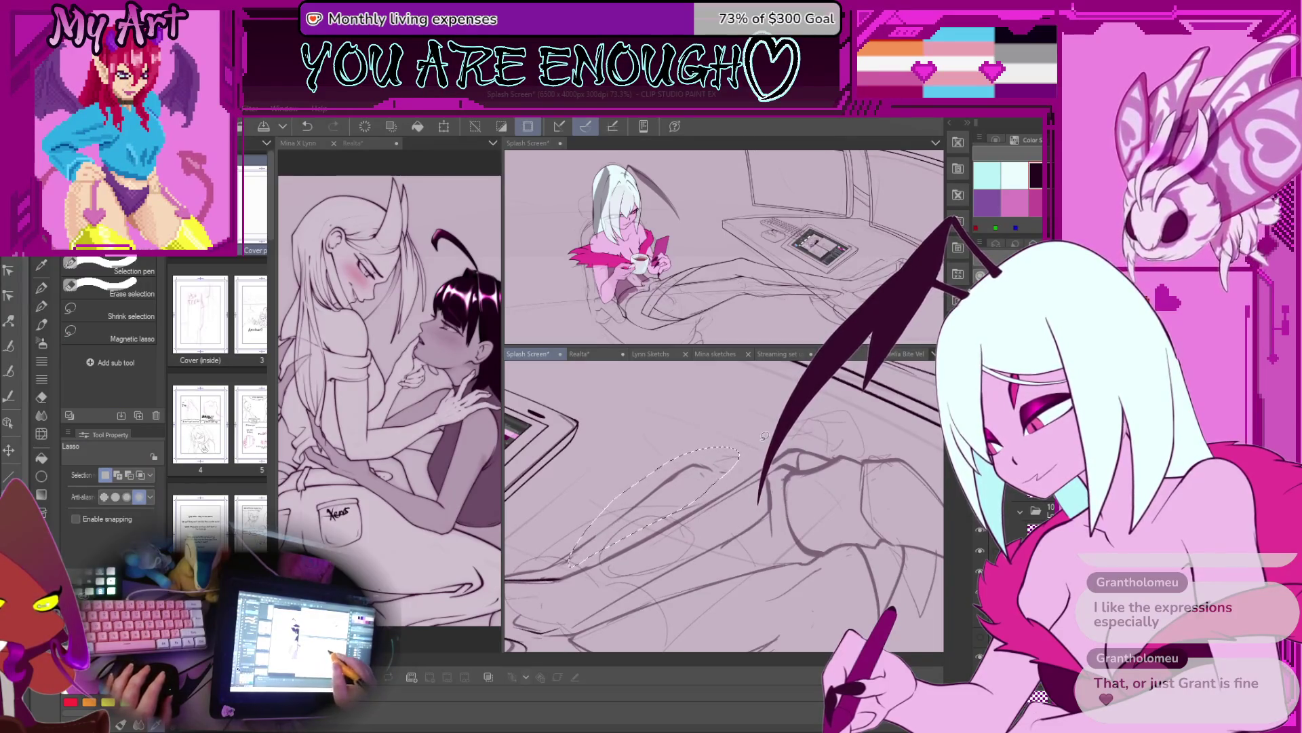
# Step: Deselect the lasso around the claw and switch back to the pencil
pyautogui.hotkey('ctrl', 'd')
pyautogui.press('p')
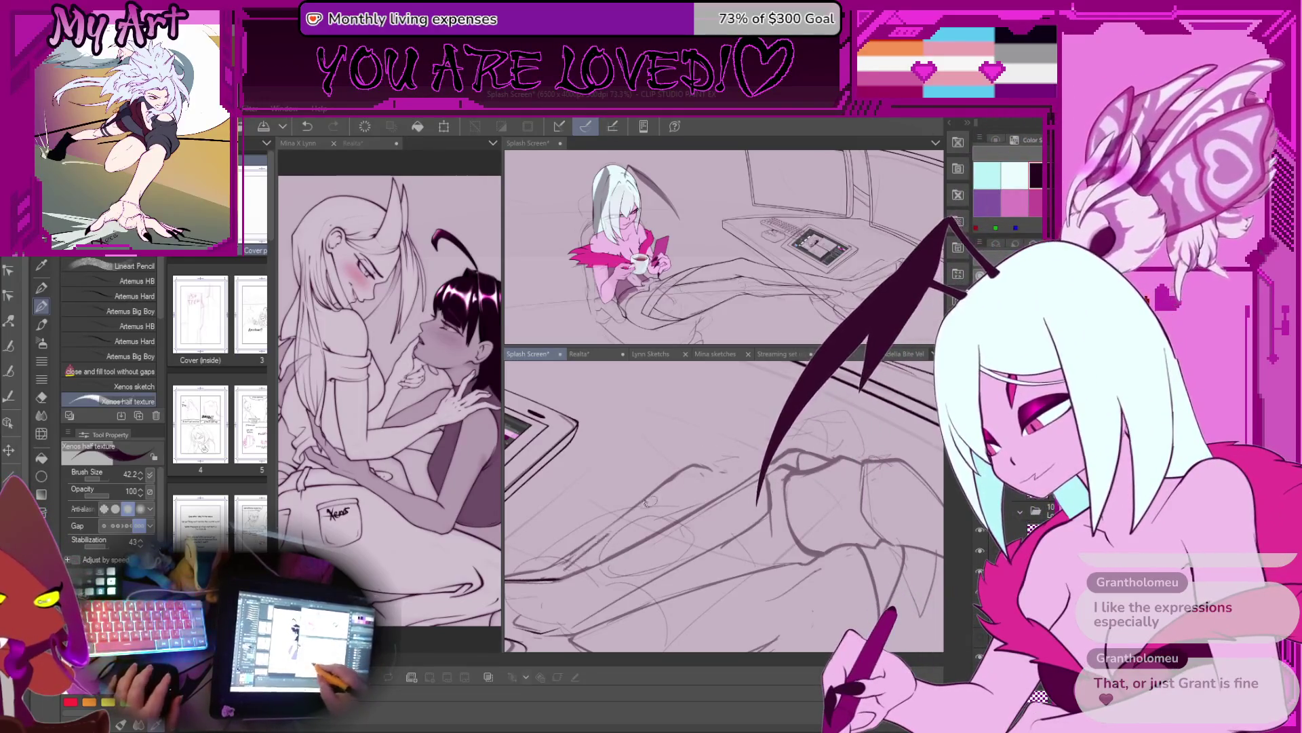
# Step: Undo two stray strokes near the dragon's claw, zooming out to check the area
pyautogui.hotkey('ctrl', 'z')
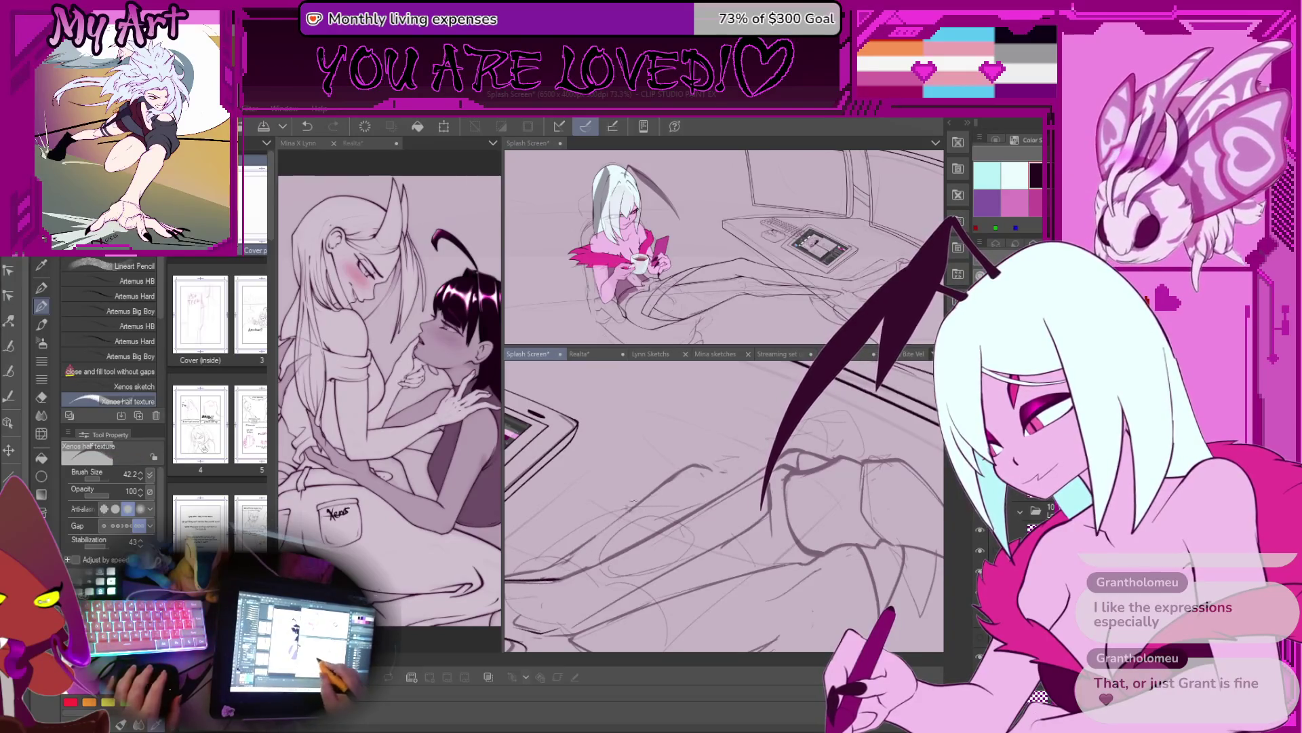
pyautogui.hotkey('ctrl', '-')
pyautogui.scroll(3, 619, 507)
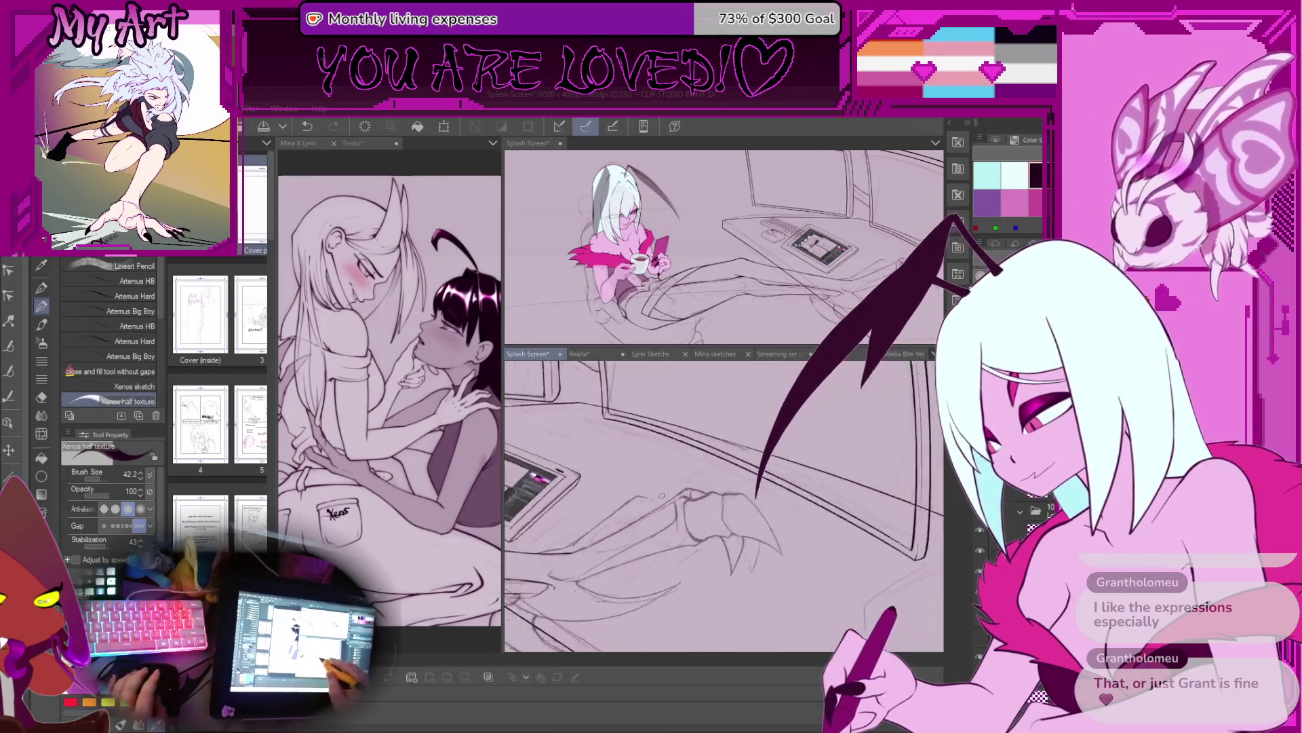
pyautogui.hotkey('ctrl', 'z')
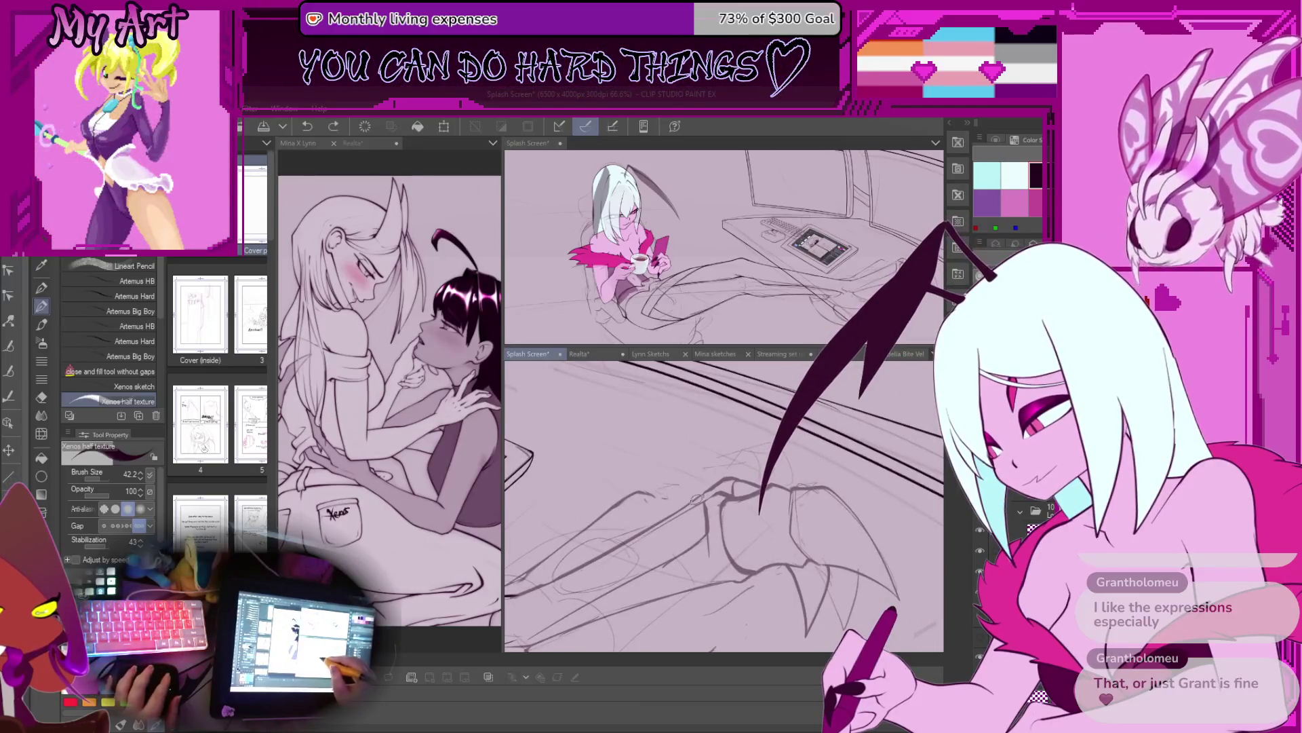
pyautogui.scroll(2, 636, 505)
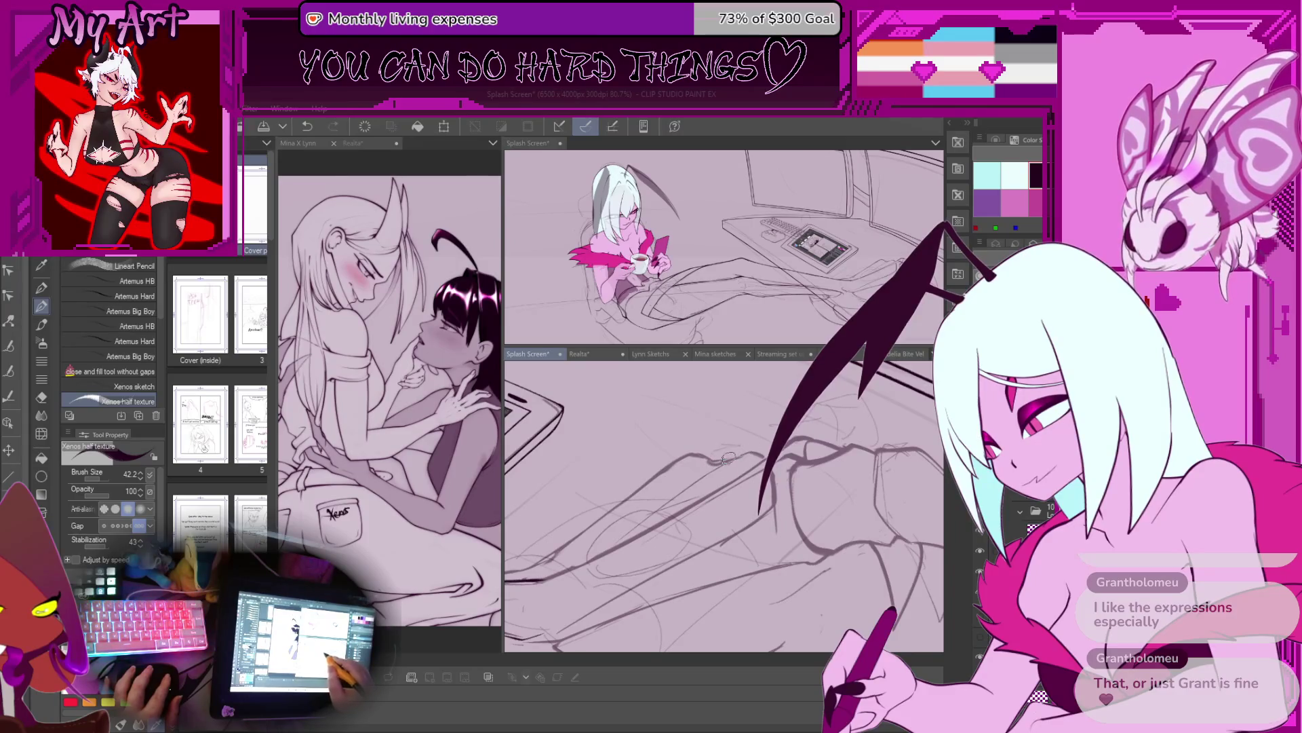
pyautogui.scroll(-1, 753, 456)
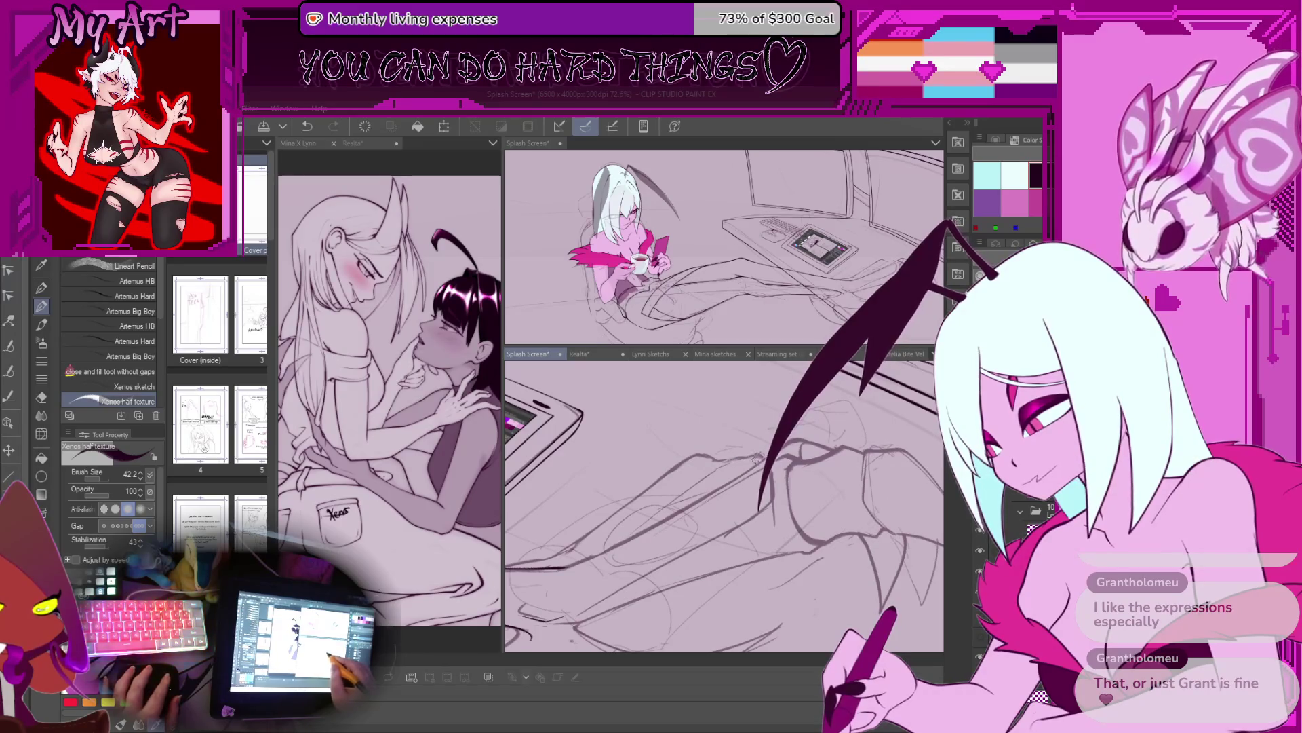
pyautogui.scroll(1, 686, 439)
pyautogui.scroll(3, 685, 439)
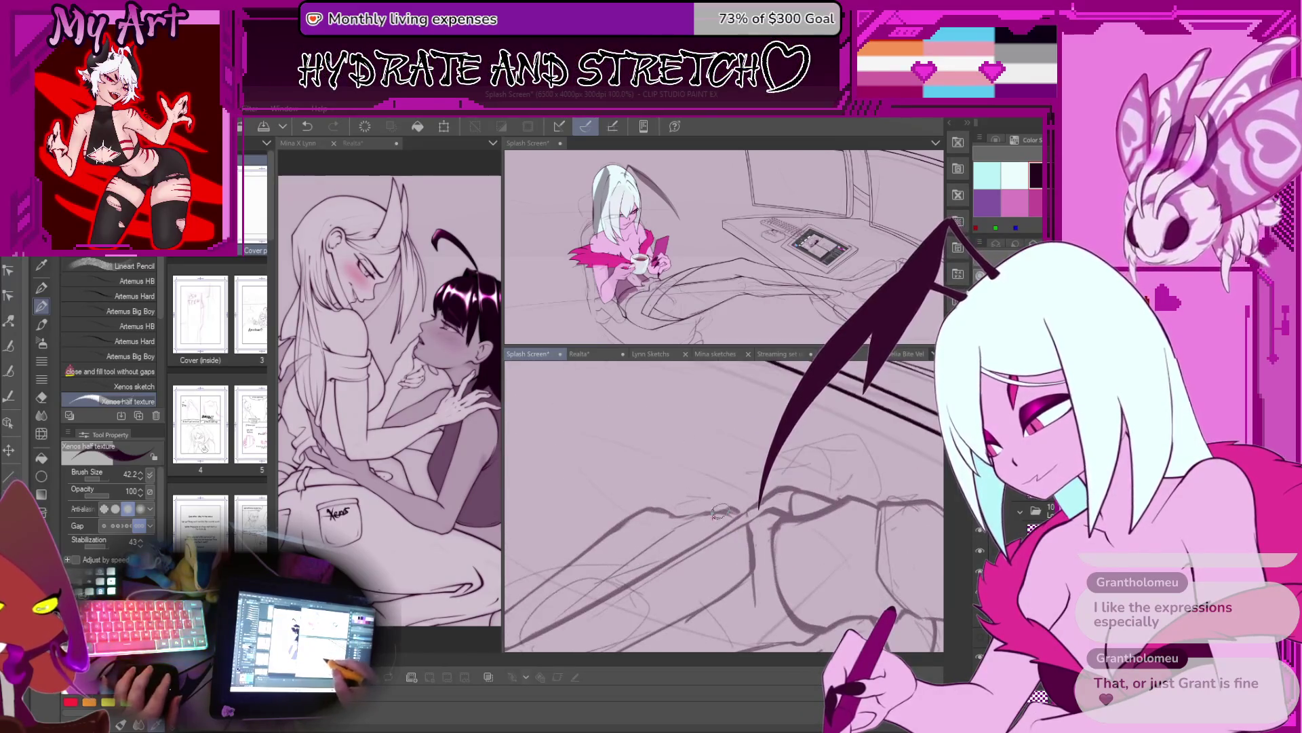
# Step: Replace the stray claw stroke with new ink lines on the claw and tail
pyautogui.scroll(-3, 716, 503)
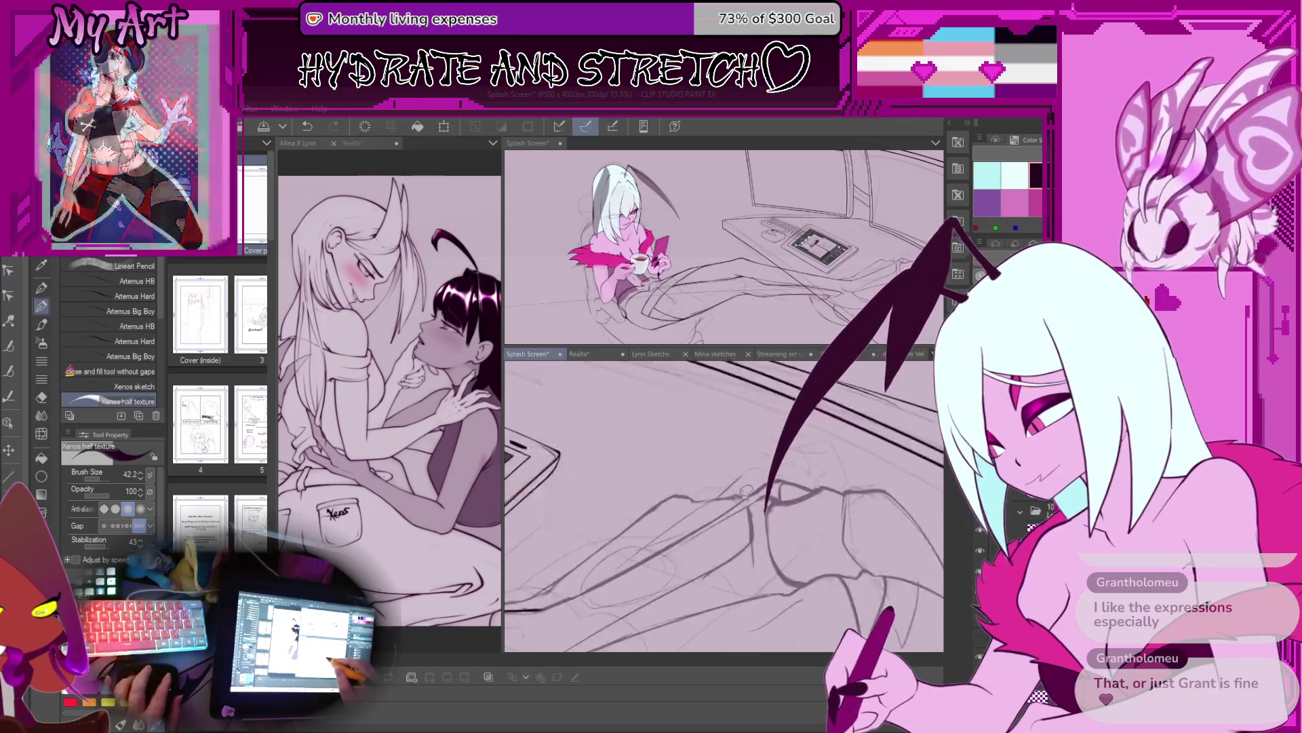
pyautogui.hotkey('ctrl', 'z')
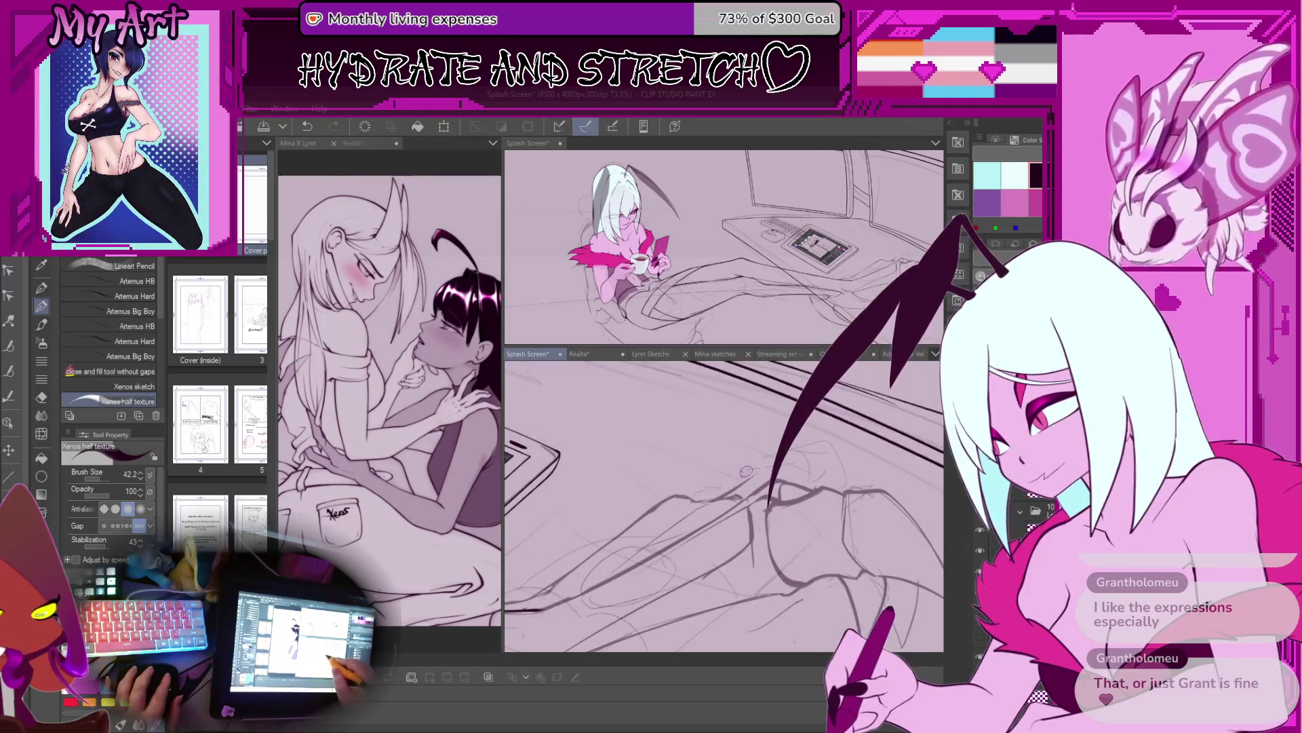
pyautogui.moveTo(763, 462); pyautogui.dragTo(775, 465)
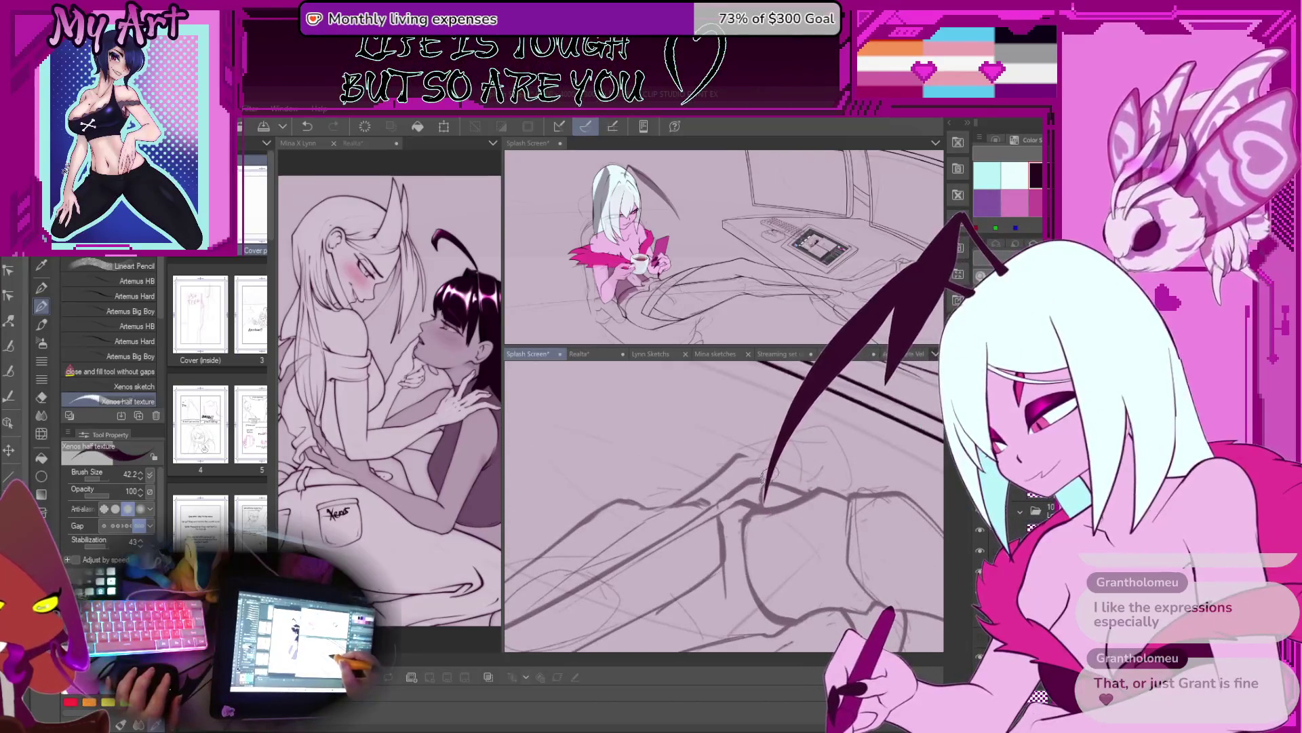
pyautogui.scroll(2, 765, 462)
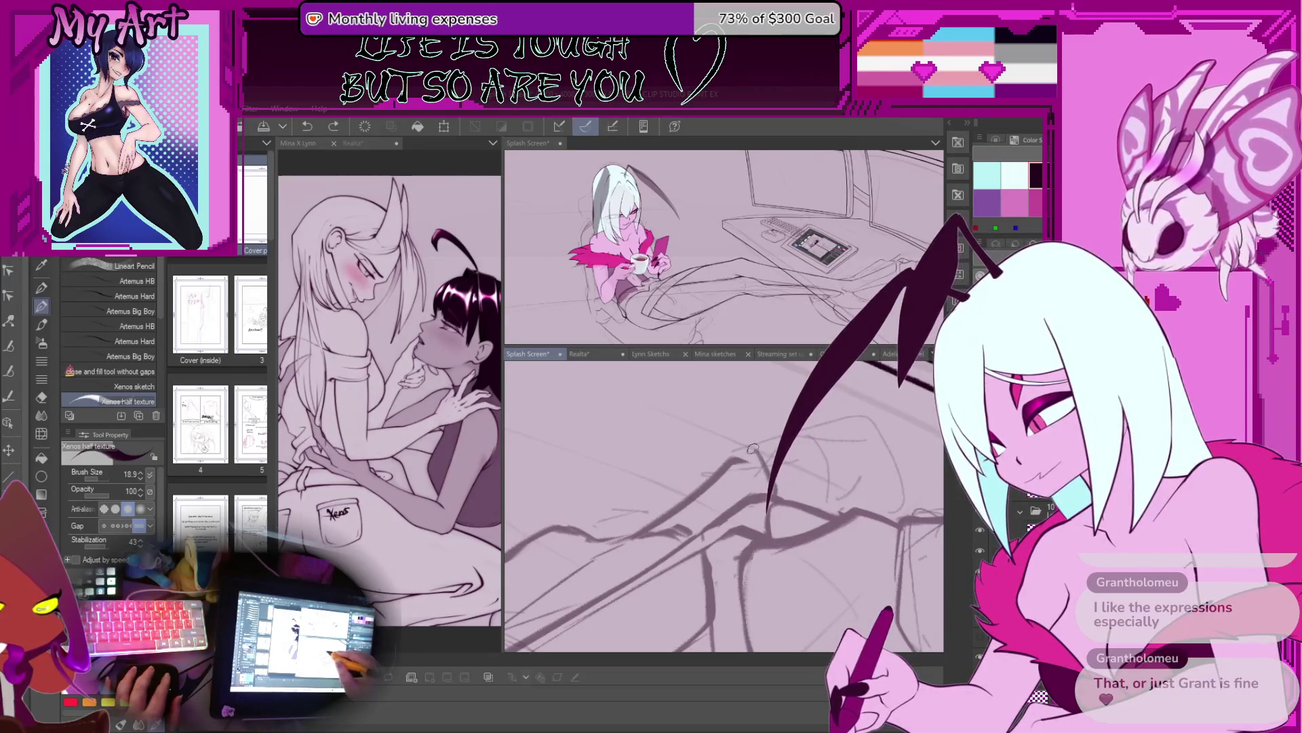
pyautogui.moveTo(753, 447); pyautogui.dragTo(749, 455)
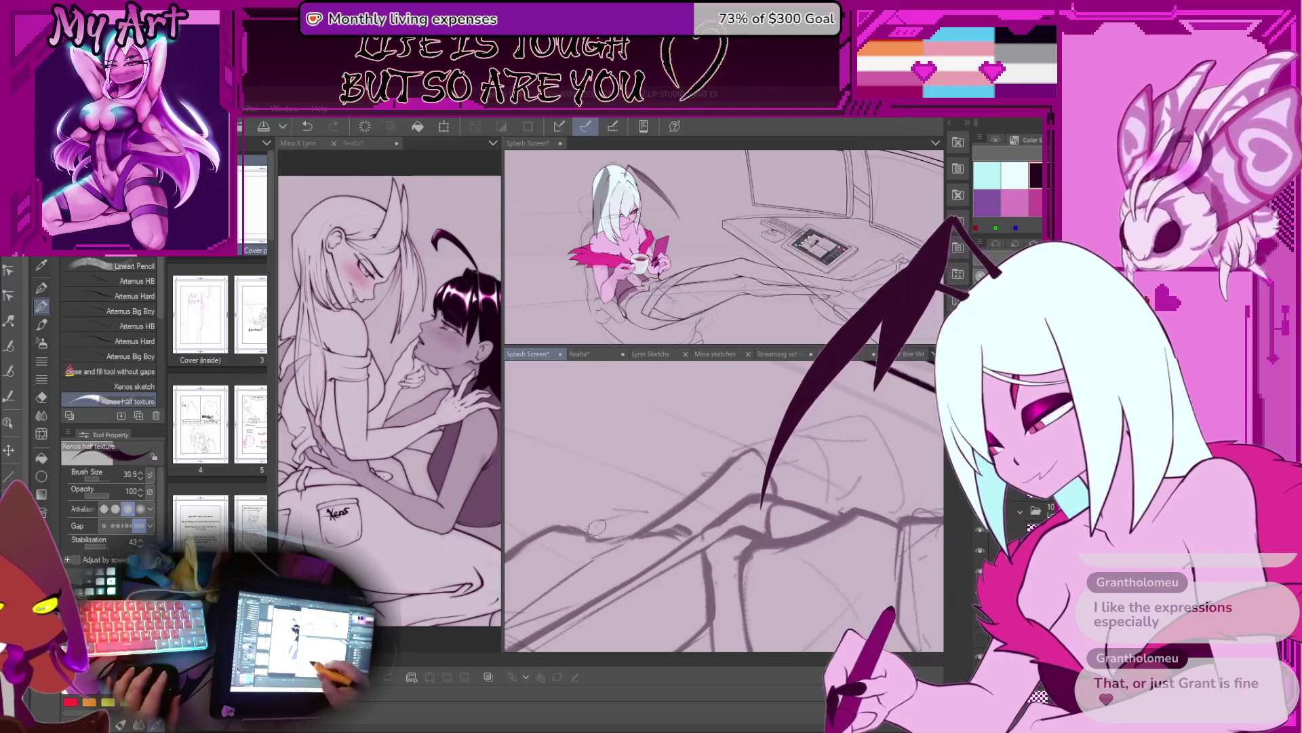
pyautogui.scroll(-2, 676, 459)
pyautogui.hotkey('ctrl', 'z')
pyautogui.moveTo(631, 485); pyautogui.dragTo(661, 453)
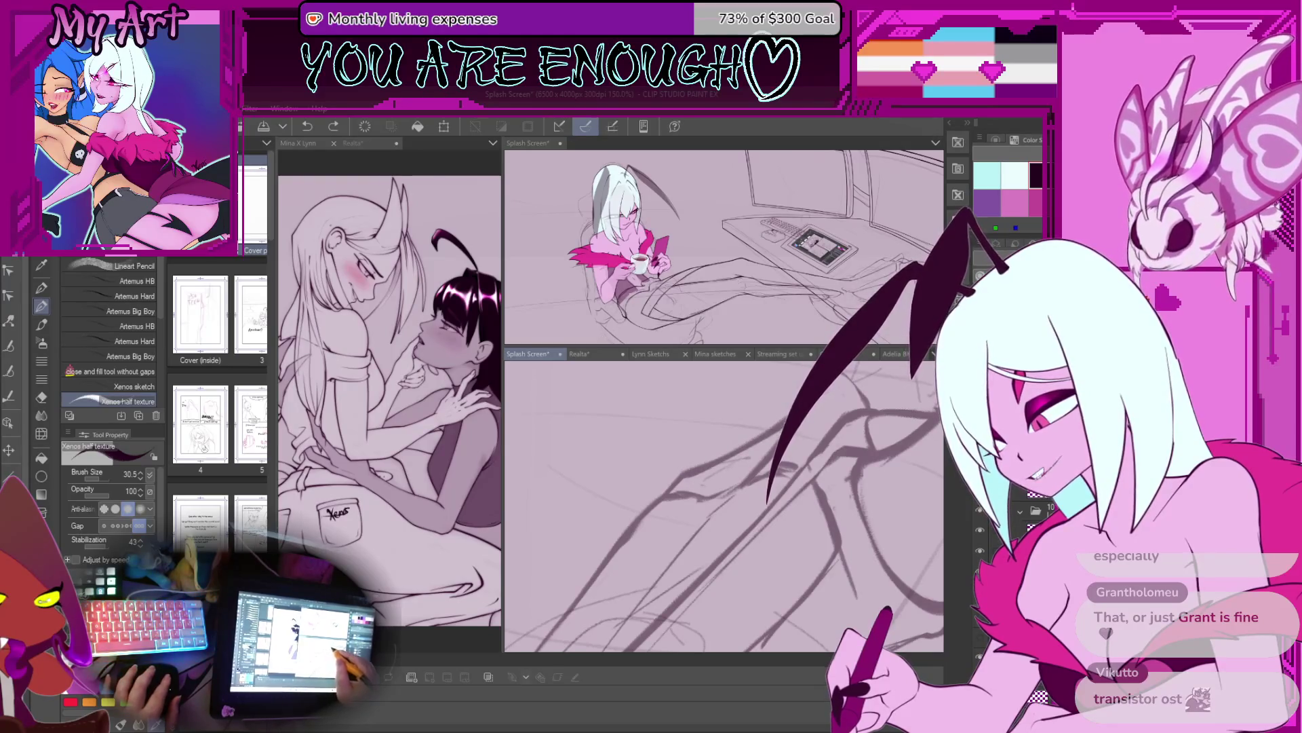
# Step: Undo the earlier tail strokes and redraw the long diagonal tail lines
pyautogui.hotkey('ctrl', 'z')
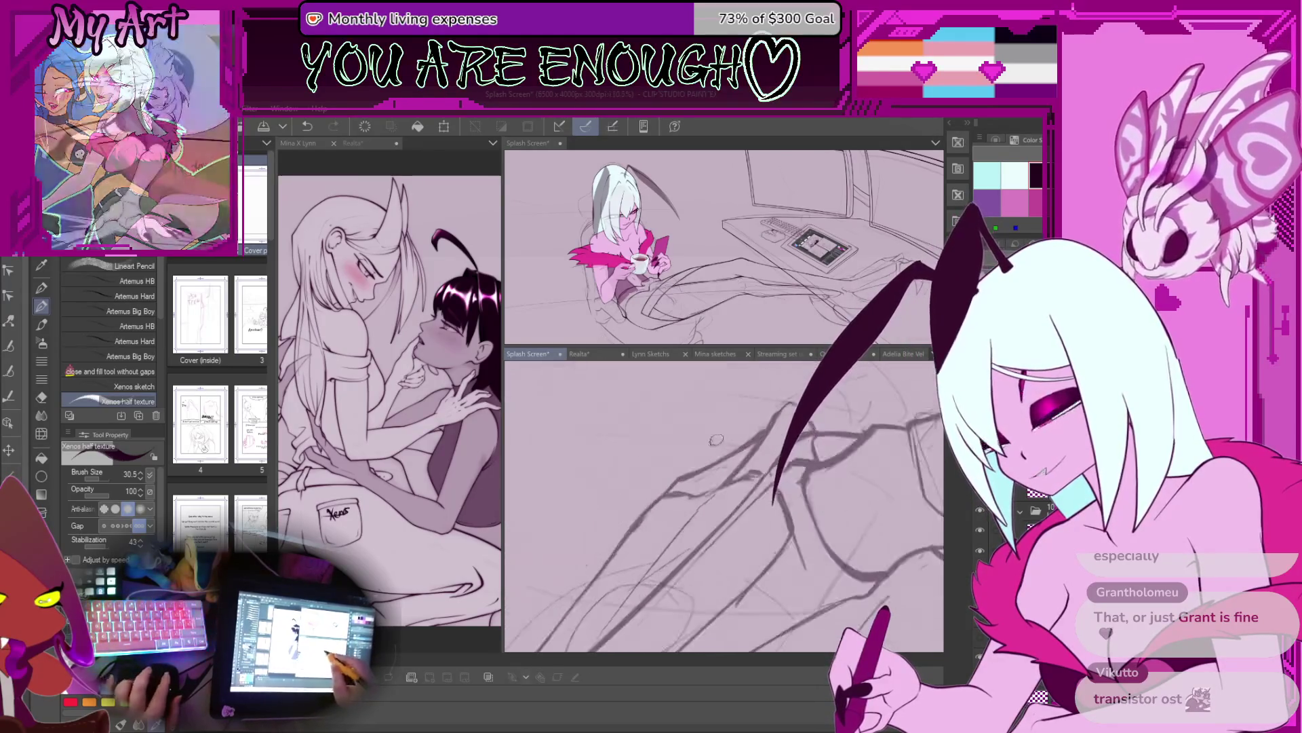
pyautogui.hotkey('ctrl', 'z')
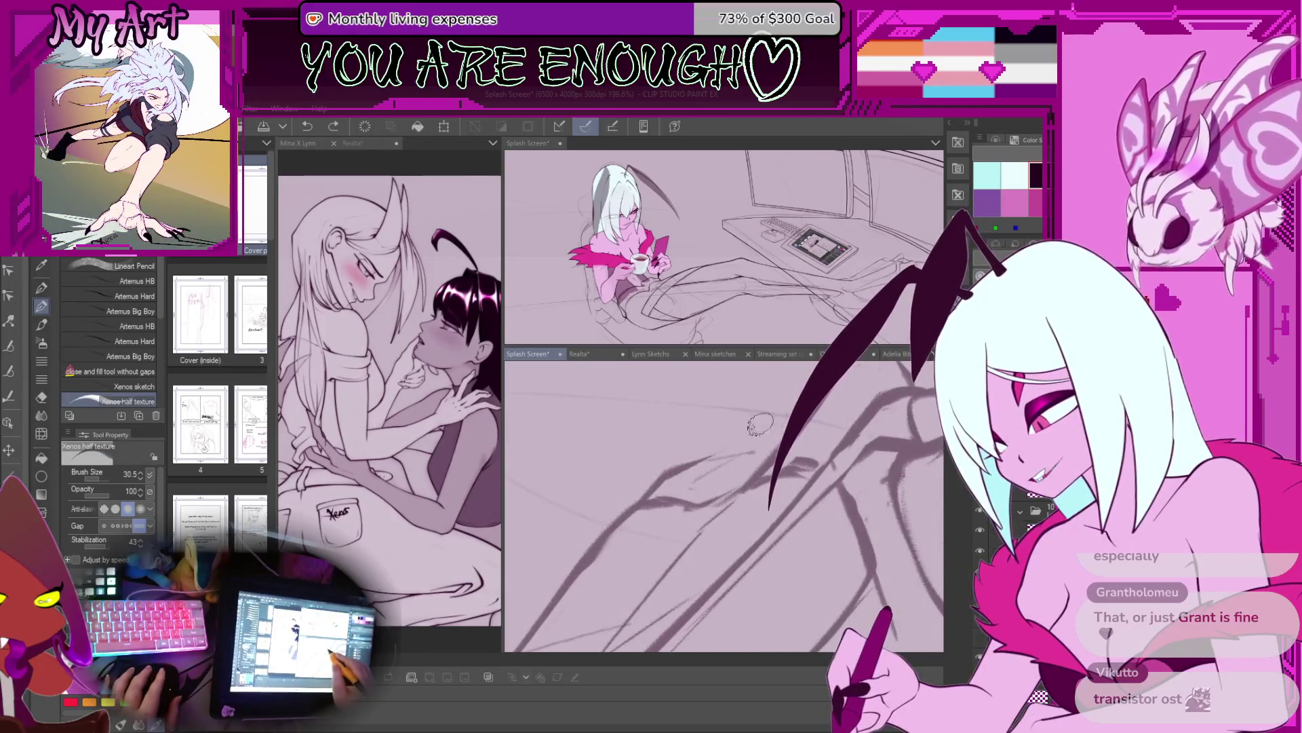
pyautogui.moveTo(701, 477); pyautogui.dragTo(672, 493)
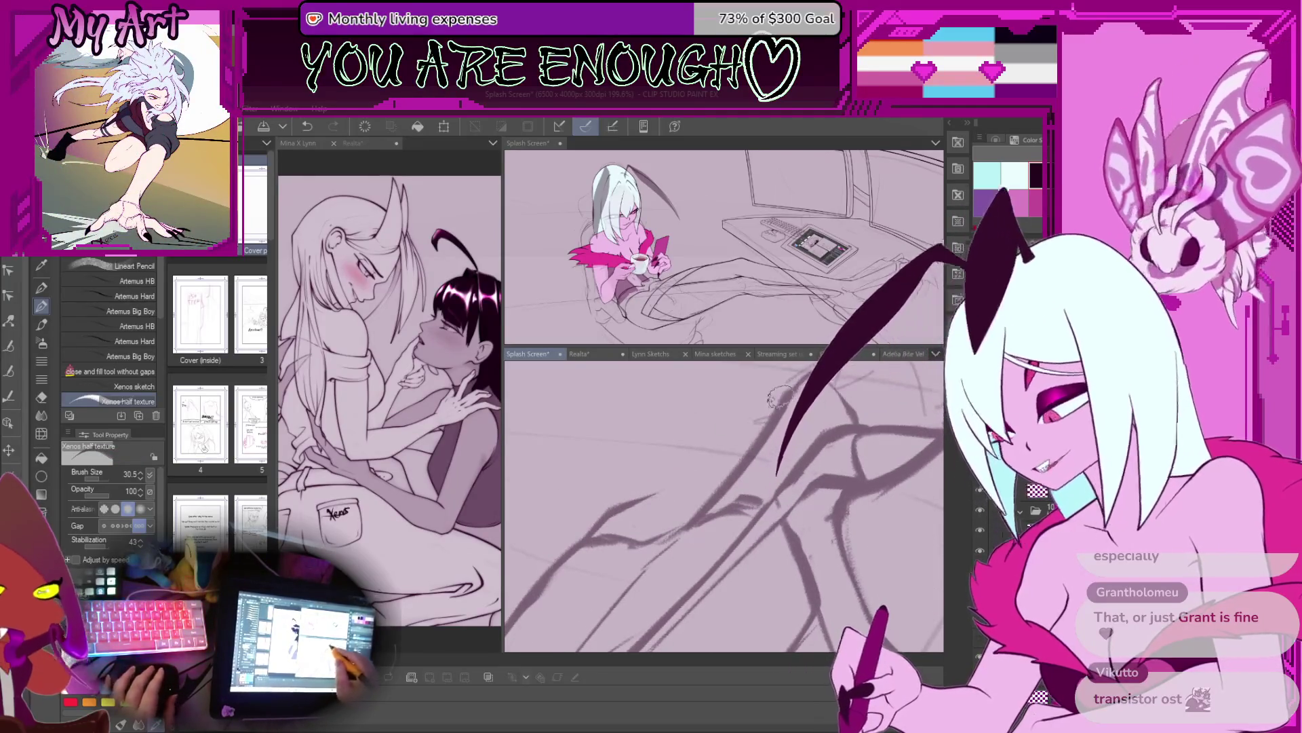
pyautogui.hotkey('ctrl', 'z')
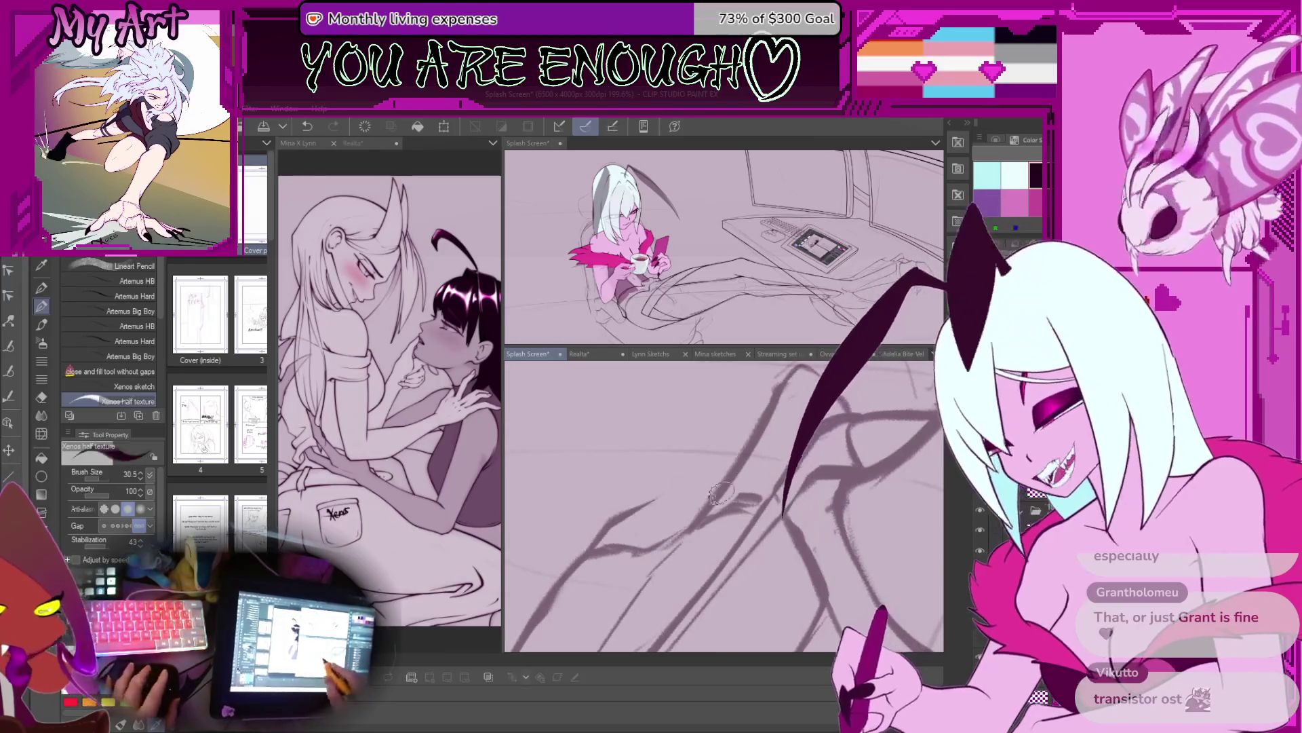
pyautogui.scroll(2, 704, 494)
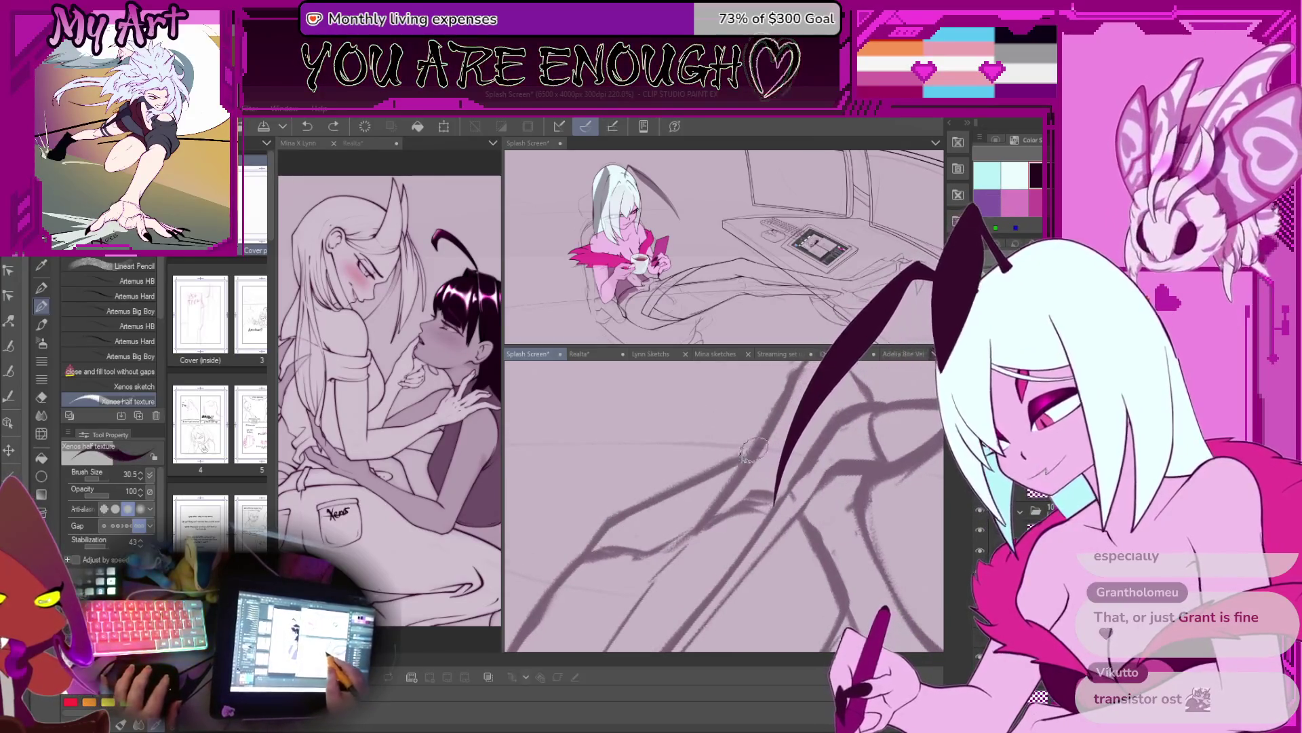
pyautogui.scroll(-2, 704, 538)
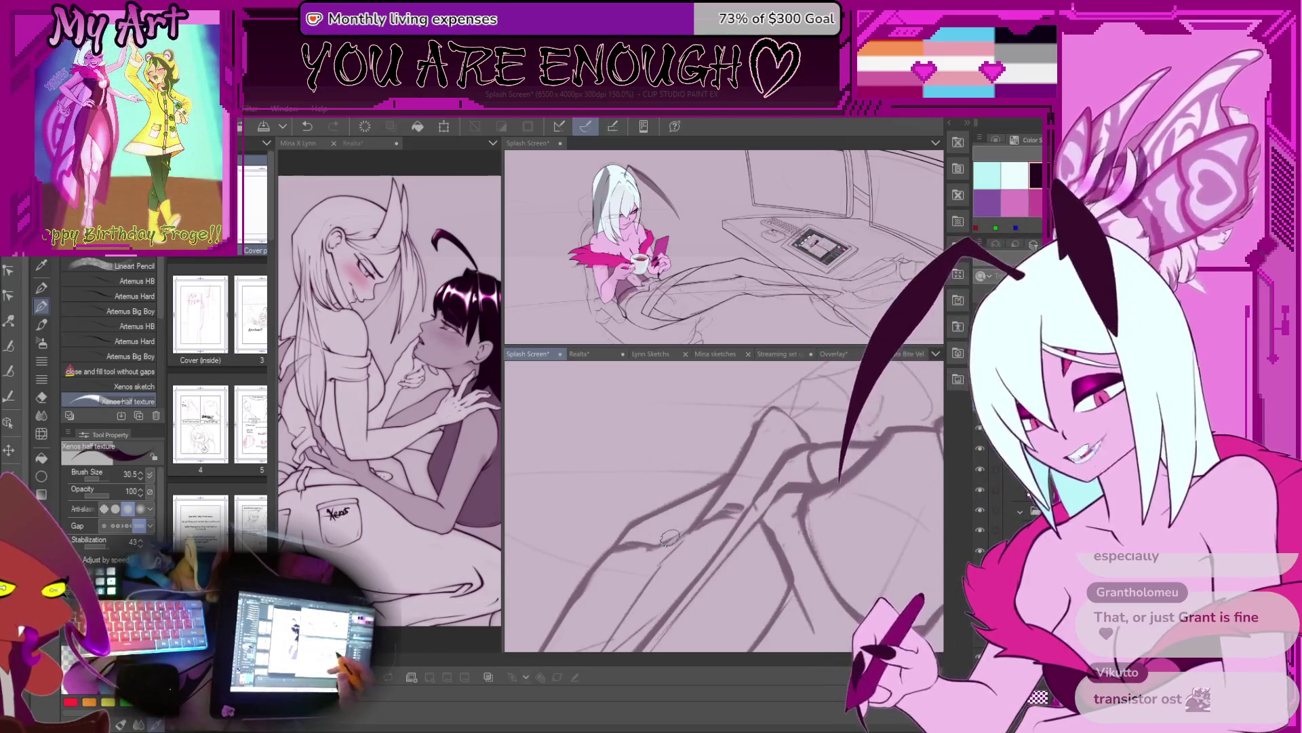
pyautogui.moveTo(726, 485); pyautogui.dragTo(516, 648)
# Step: Shrink the brush size to 18.1 and zoom around to review the tail
pyautogui.scroll(1, 672, 519)
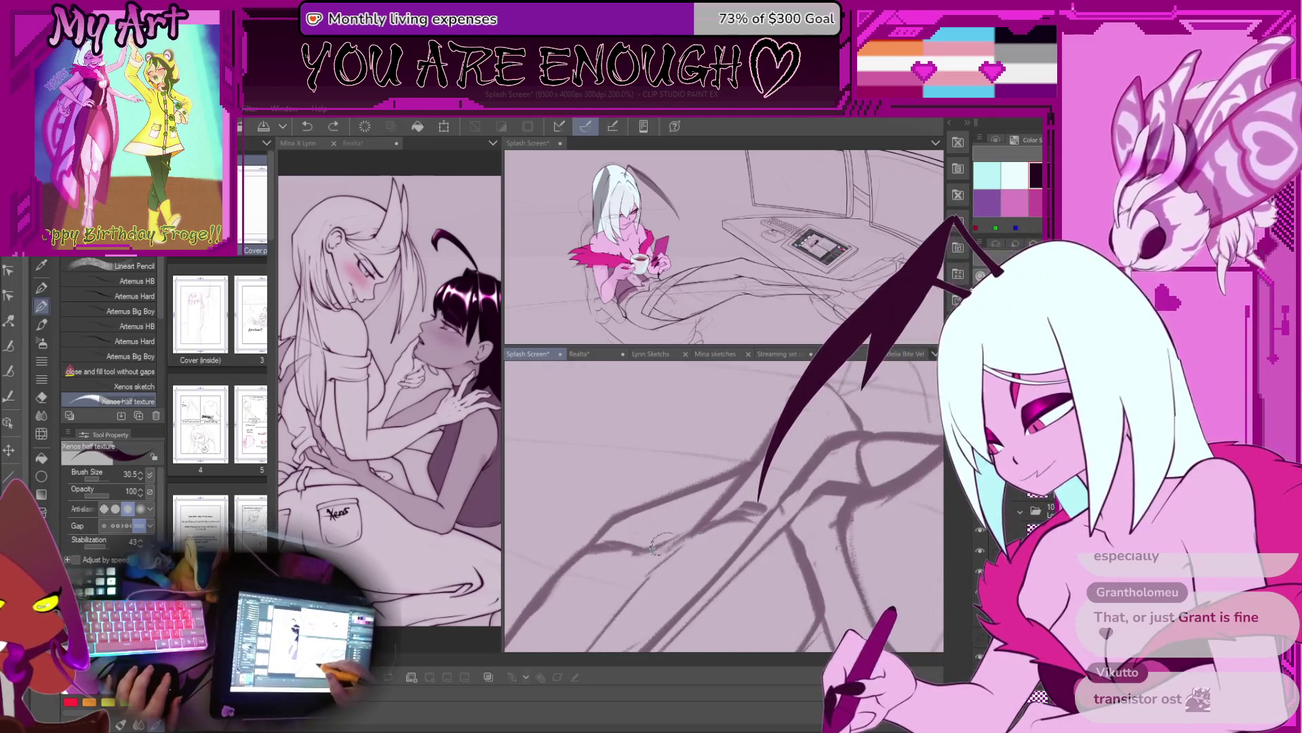
pyautogui.scroll(-1, 652, 545)
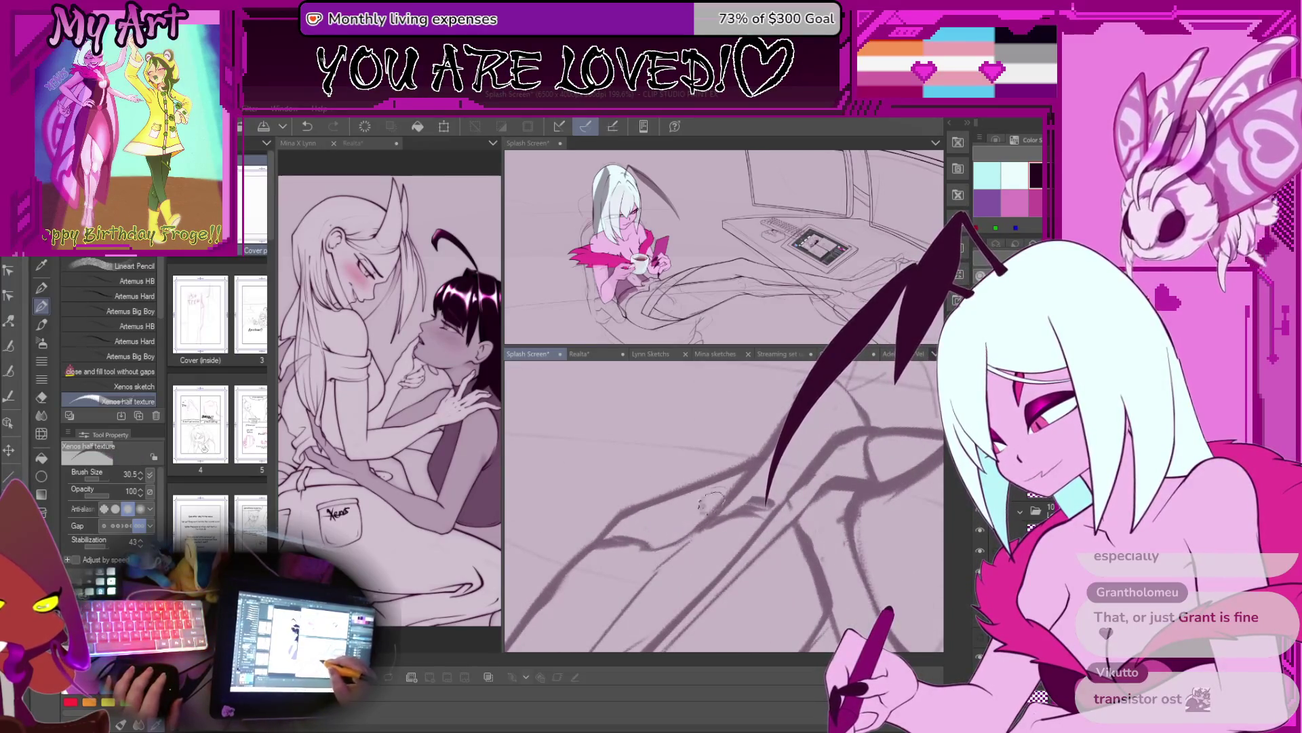
pyautogui.scroll(-2, 663, 528)
pyautogui.scroll(5, 676, 507)
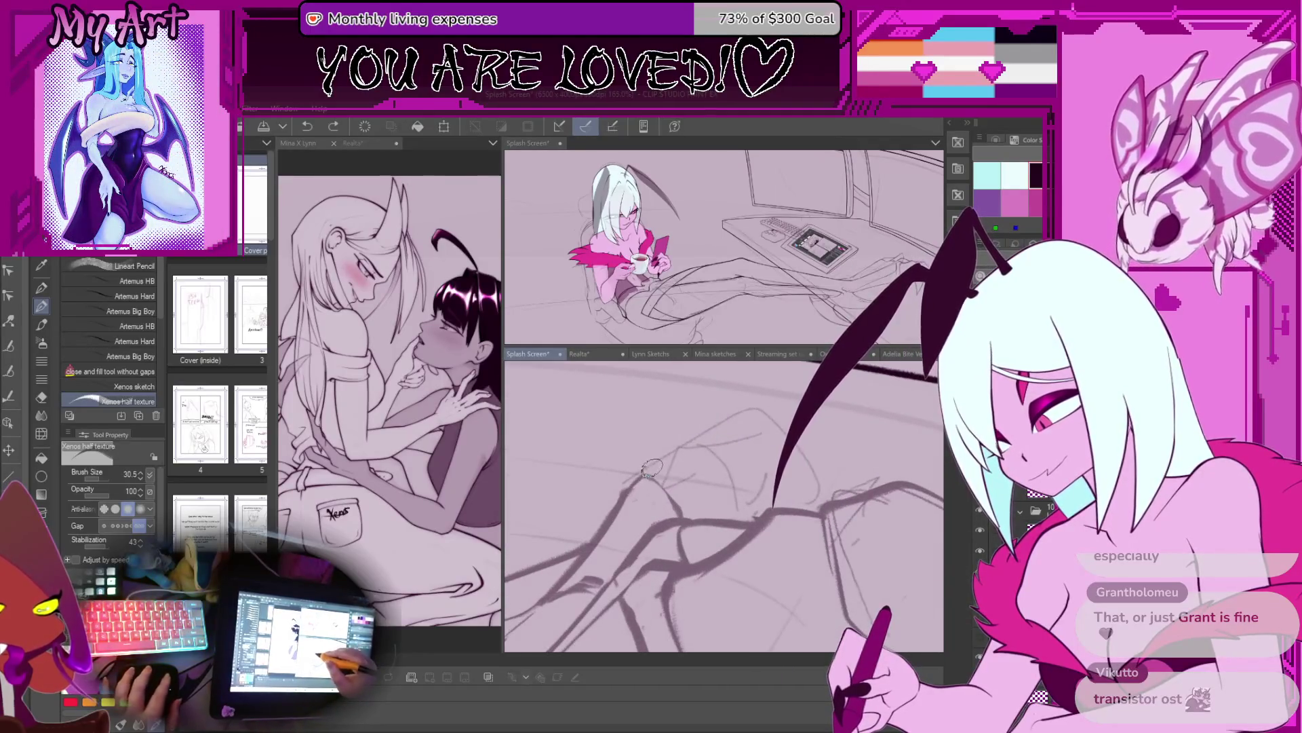
pyautogui.press('[')
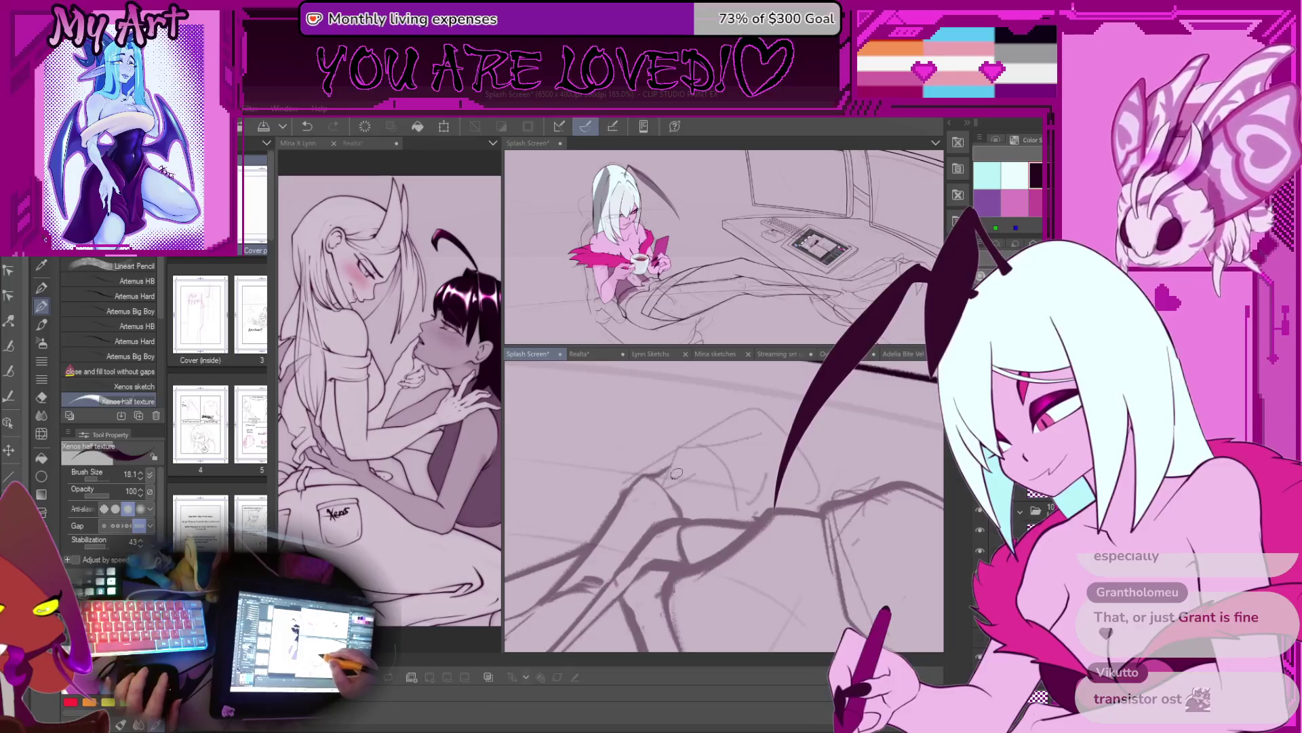
pyautogui.scroll(-3, 677, 473)
pyautogui.scroll(-2, 672, 475)
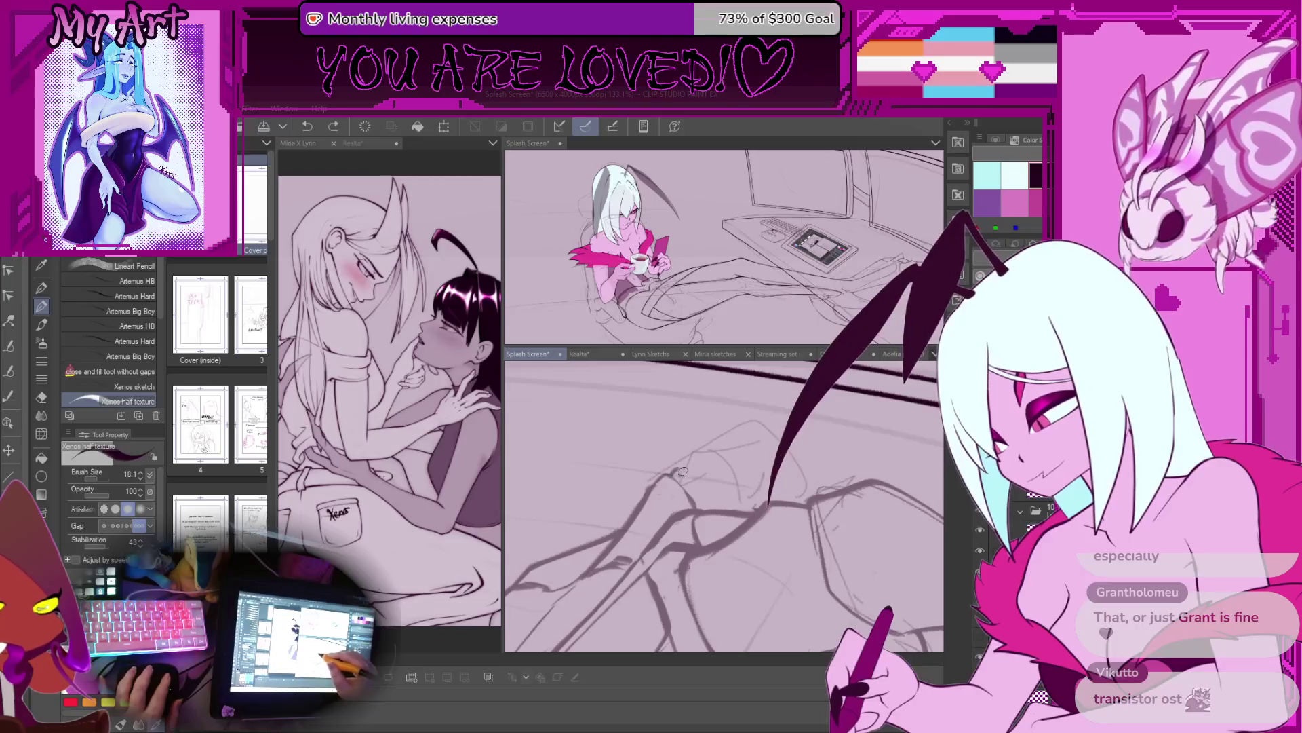
pyautogui.scroll(-4, 722, 456)
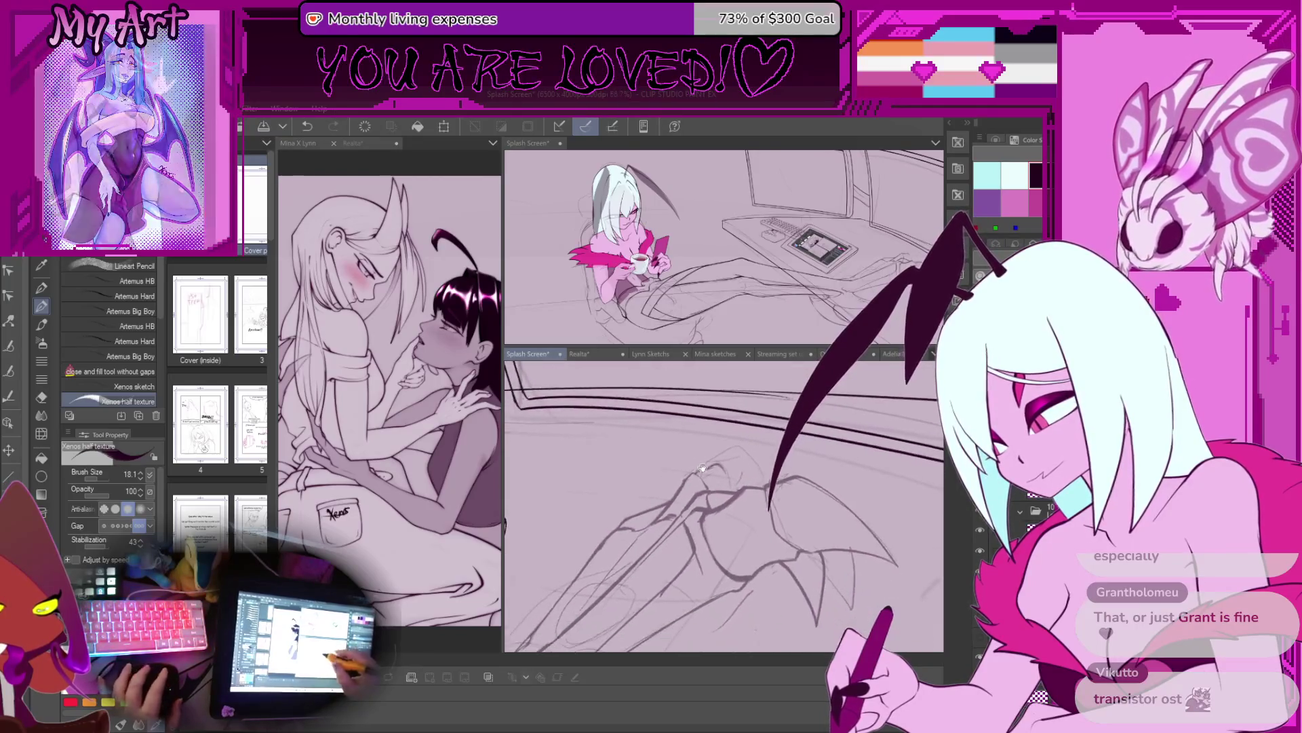
pyautogui.scroll(4, 751, 505)
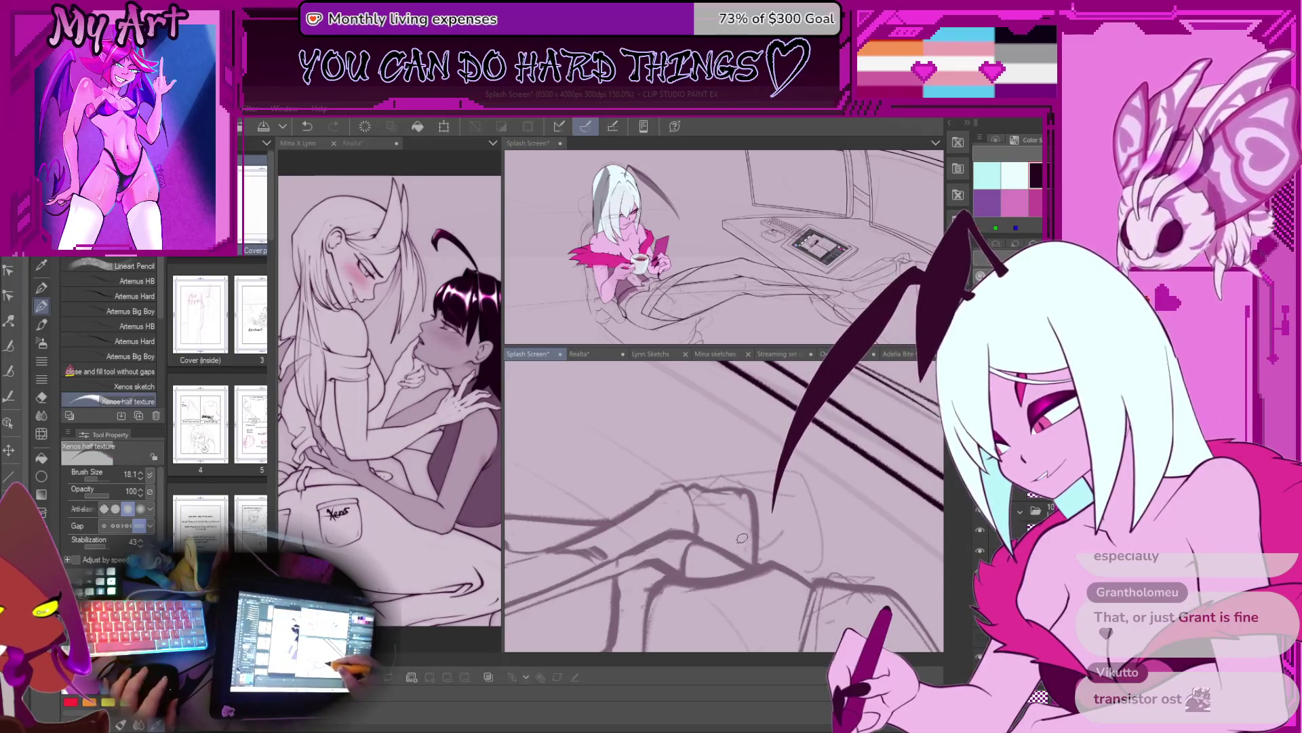
pyautogui.scroll(-8, 743, 539)
pyautogui.scroll(-3, 755, 513)
pyautogui.moveTo(838, 487); pyautogui.dragTo(844, 442)
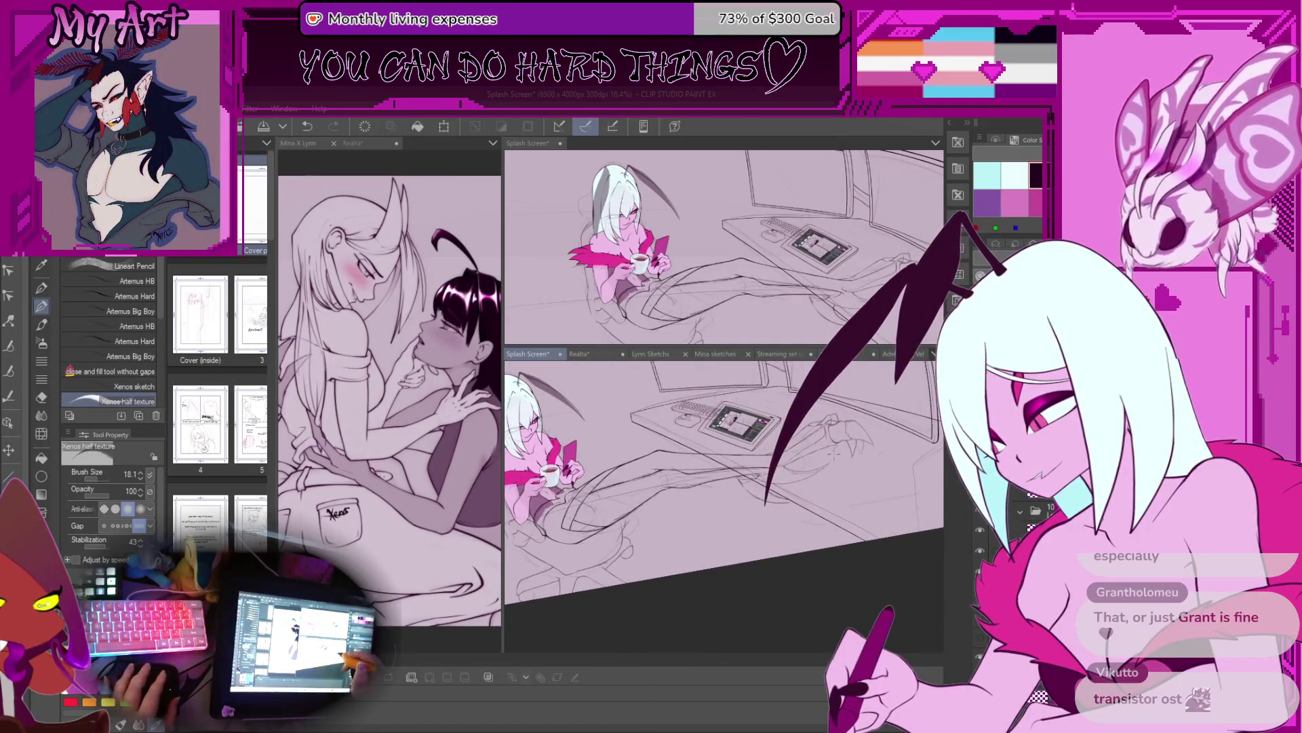
pyautogui.scroll(4, 793, 481)
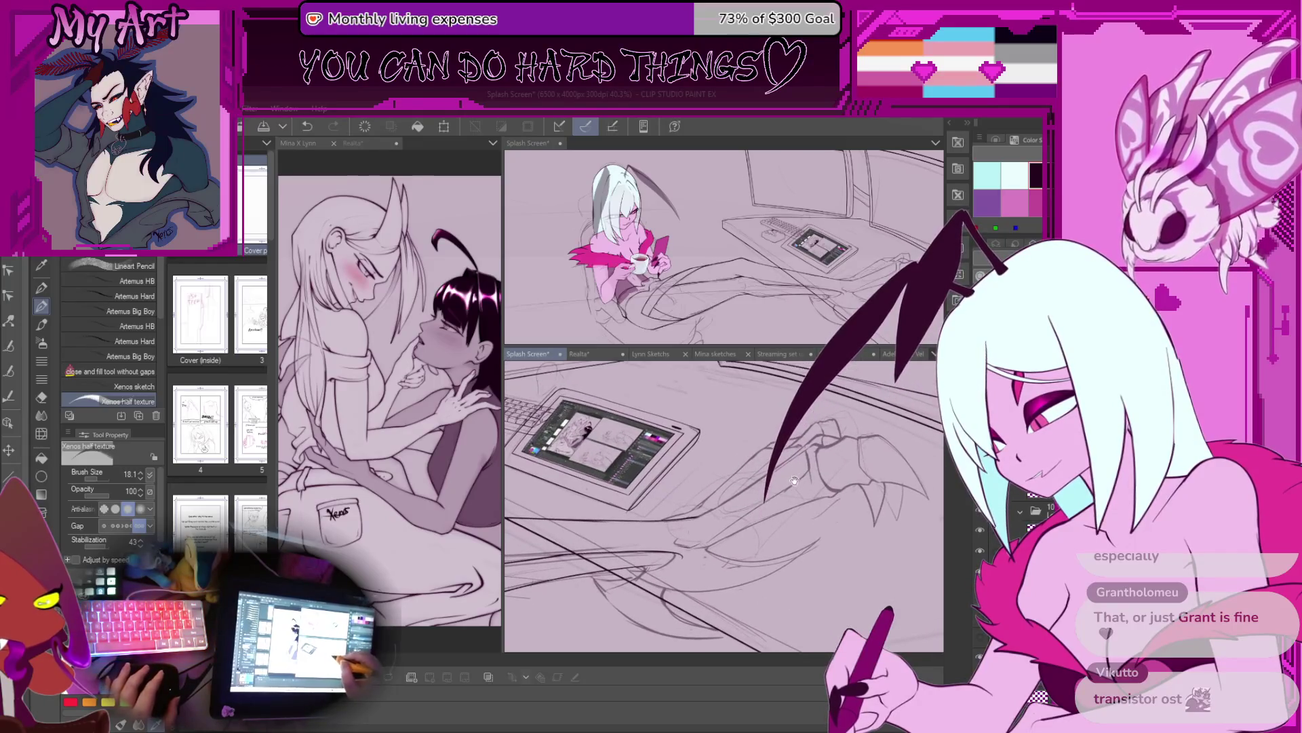
pyautogui.scroll(2, 815, 471)
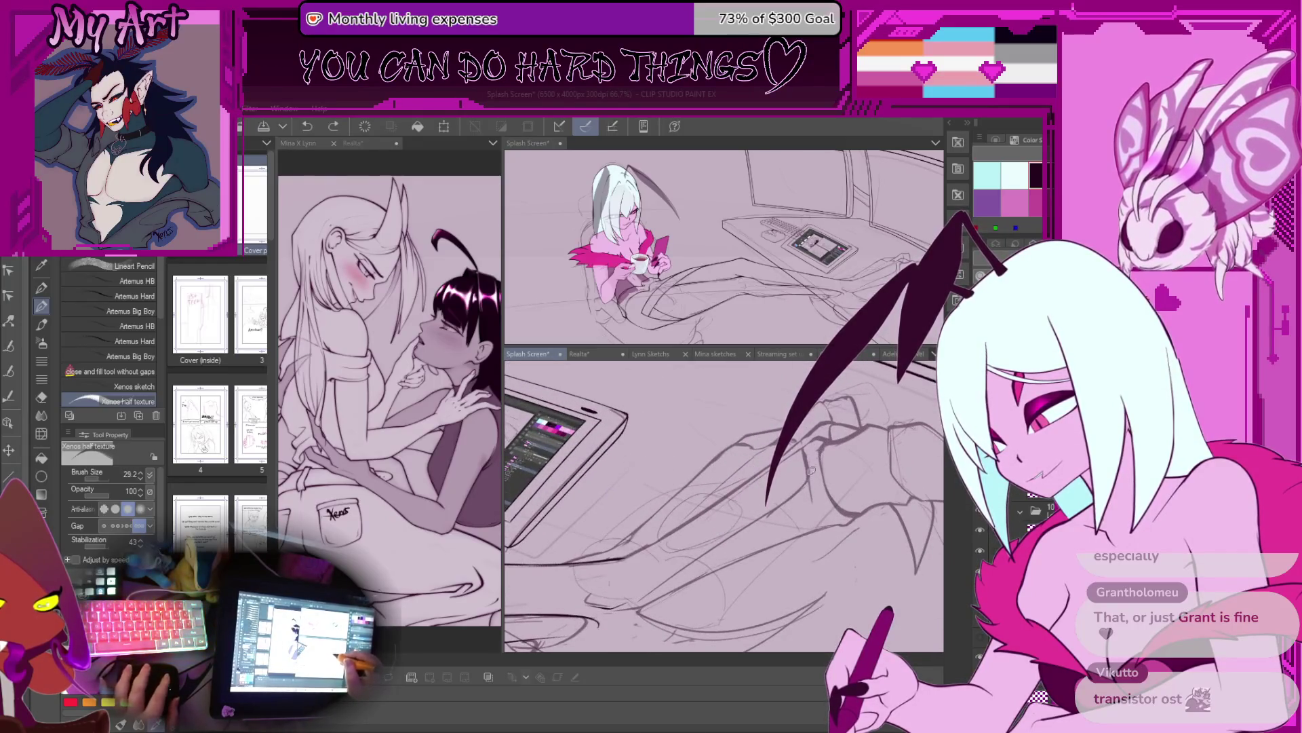
pyautogui.scroll(3, 812, 470)
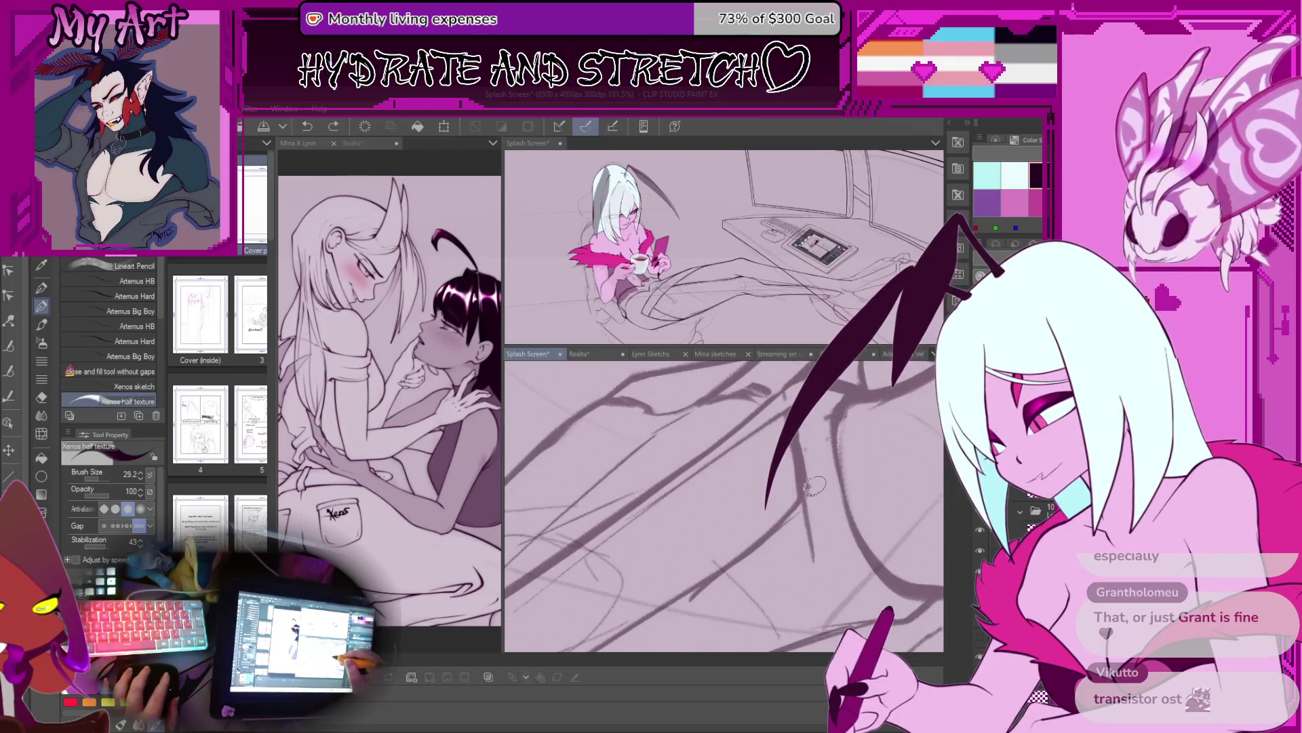
pyautogui.scroll(-3, 826, 433)
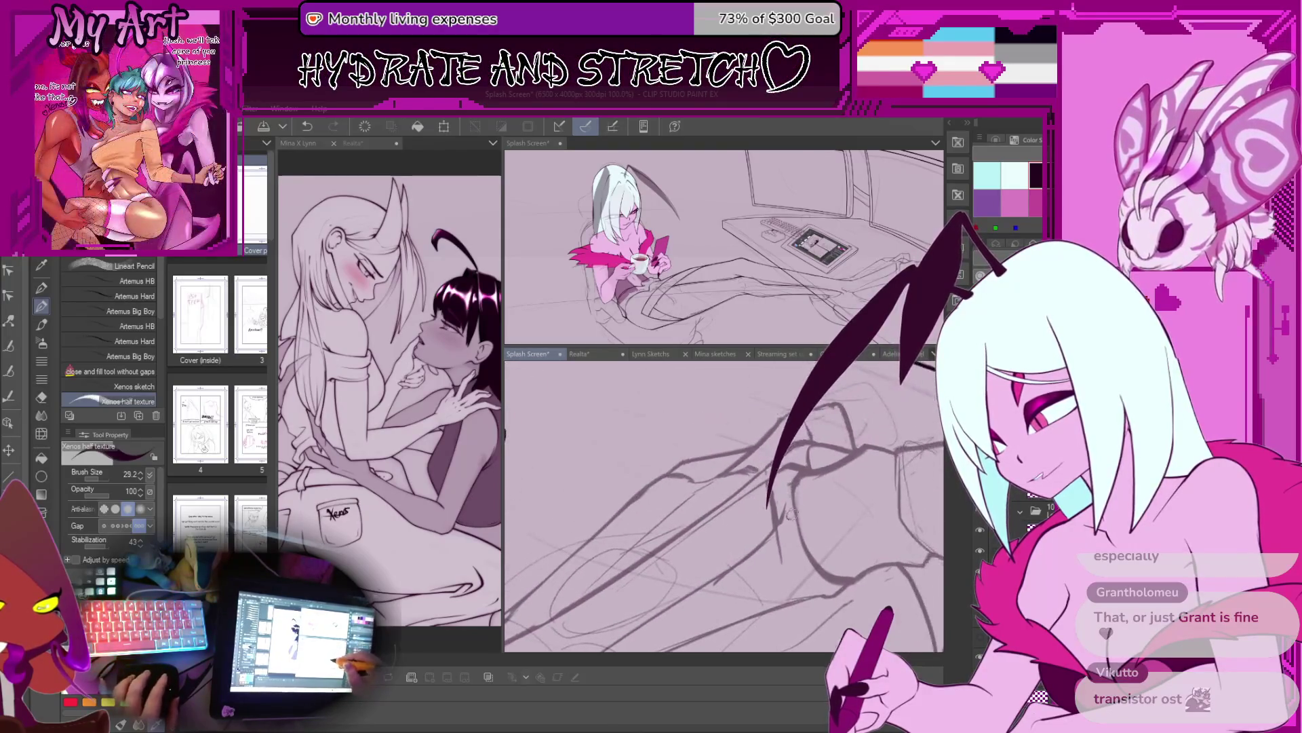
pyautogui.scroll(-4, 803, 487)
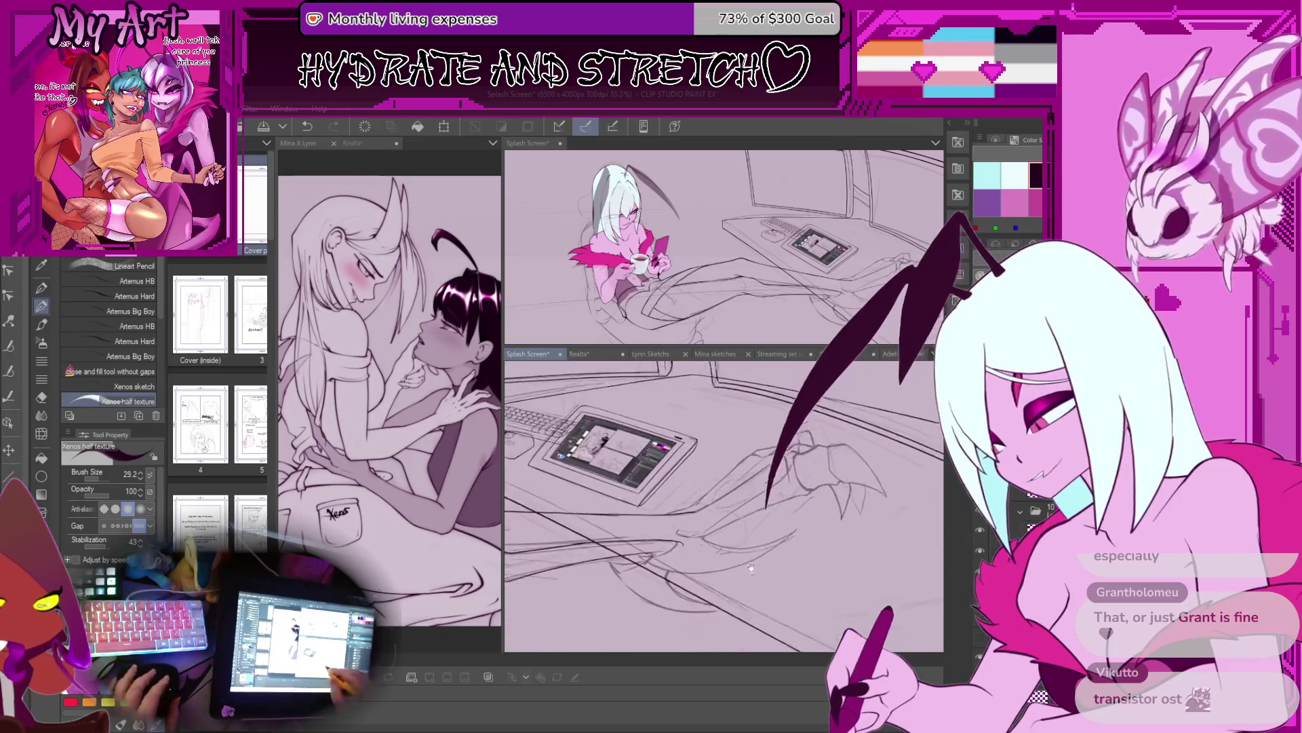
pyautogui.scroll(3, 719, 502)
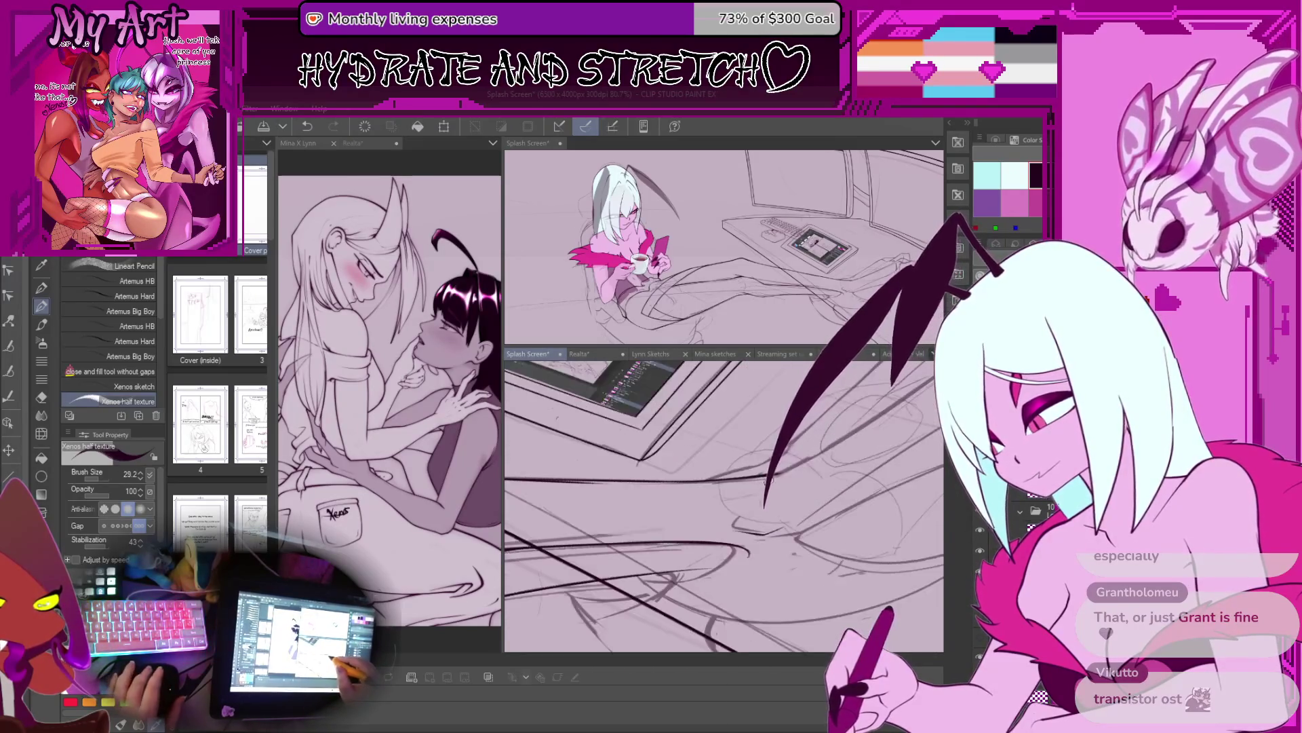
pyautogui.scroll(1, 734, 488)
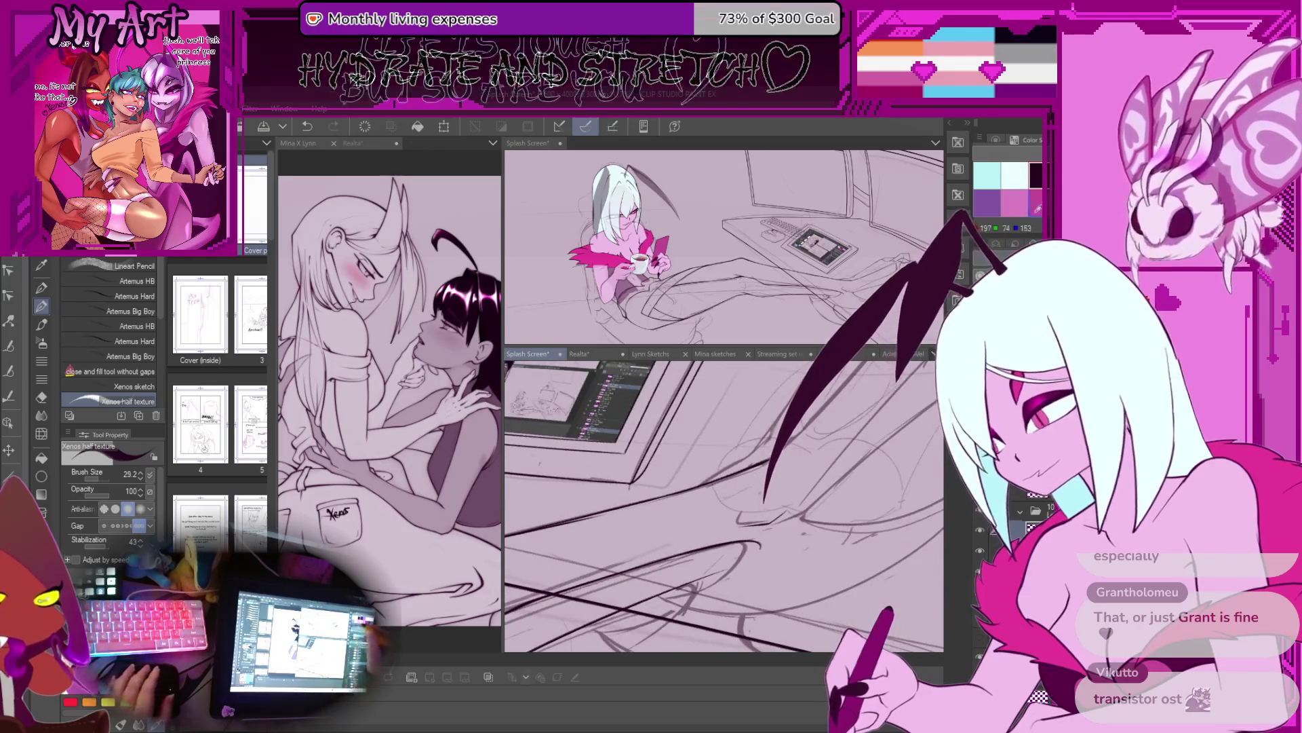
pyautogui.scroll(1, 734, 488)
pyautogui.scroll(3, 734, 489)
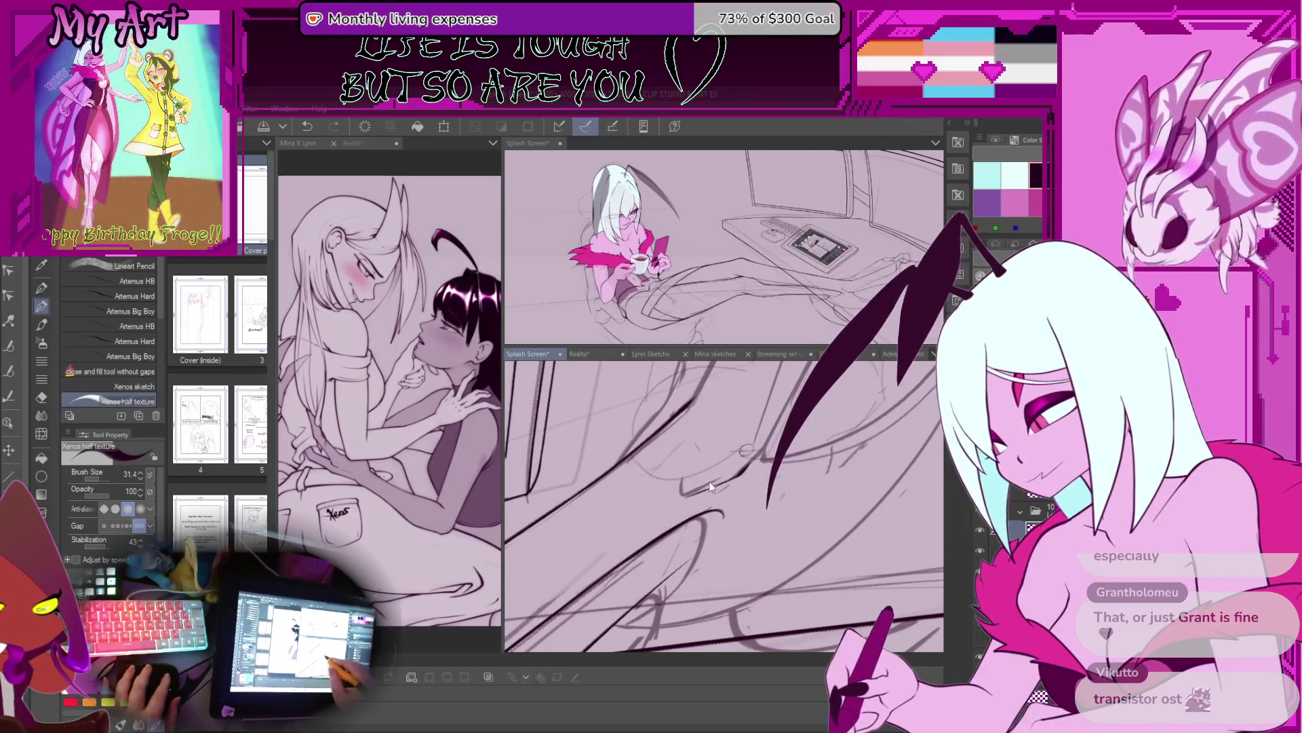
pyautogui.scroll(-3, 766, 434)
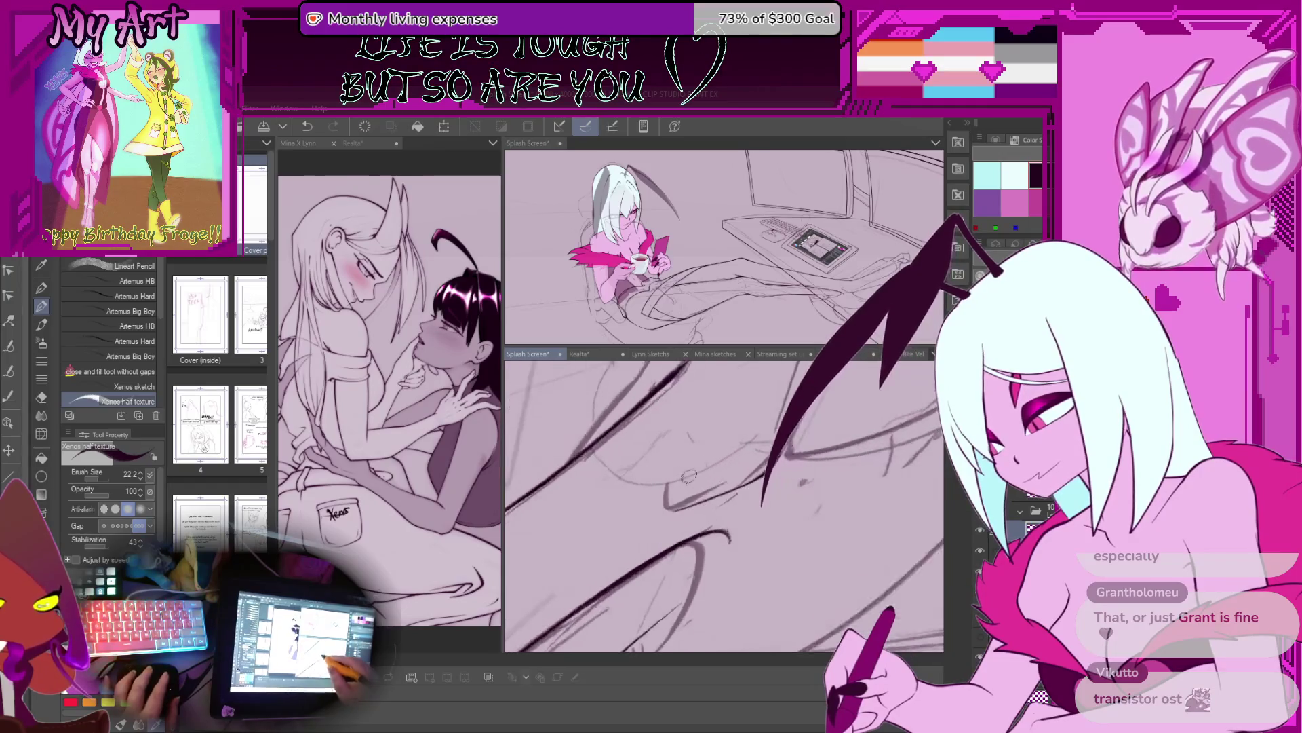
pyautogui.moveTo(723, 396); pyautogui.dragTo(645, 557)
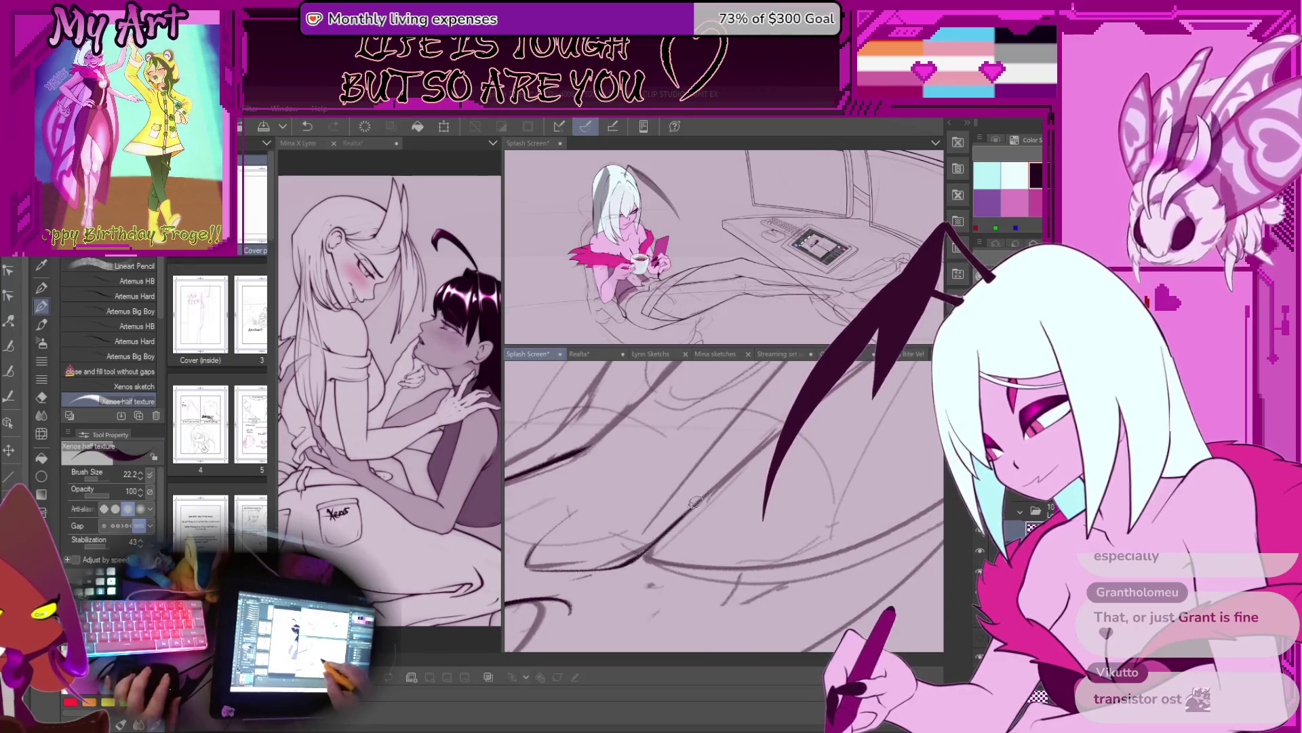
pyautogui.press('^')
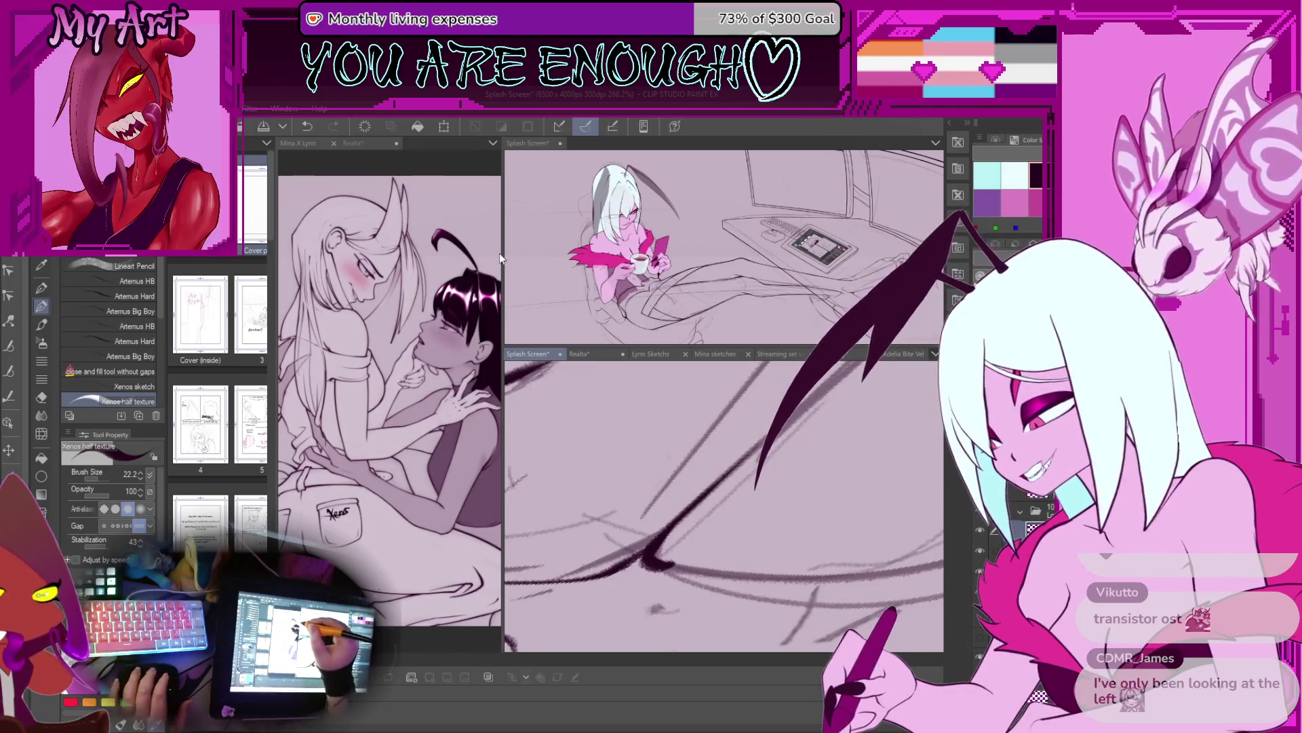
pyautogui.moveTo(502, 254); pyautogui.dragTo(569, 254)
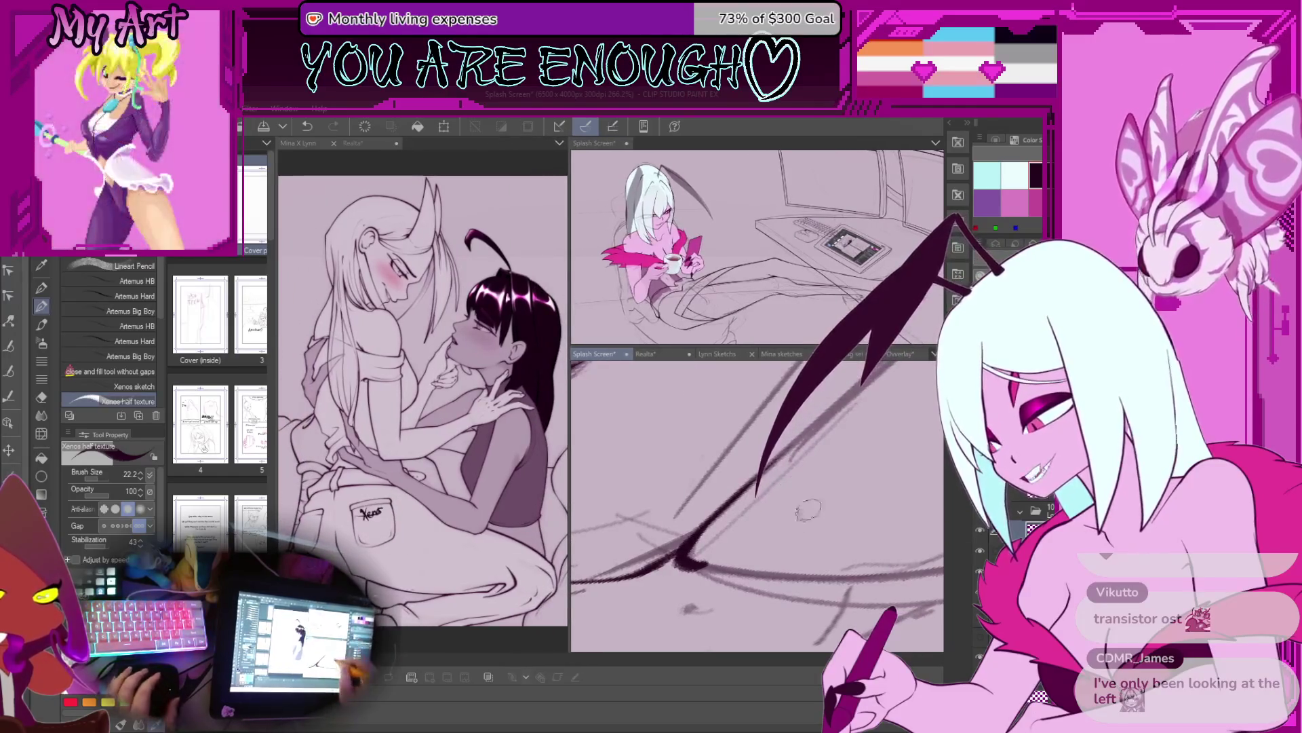
# Step: Browse the Lynn Sketchs and Mina sketches files, then return to the Splash Screen tab
pyautogui.click(717, 354)
pyautogui.scroll(3, 708, 460)
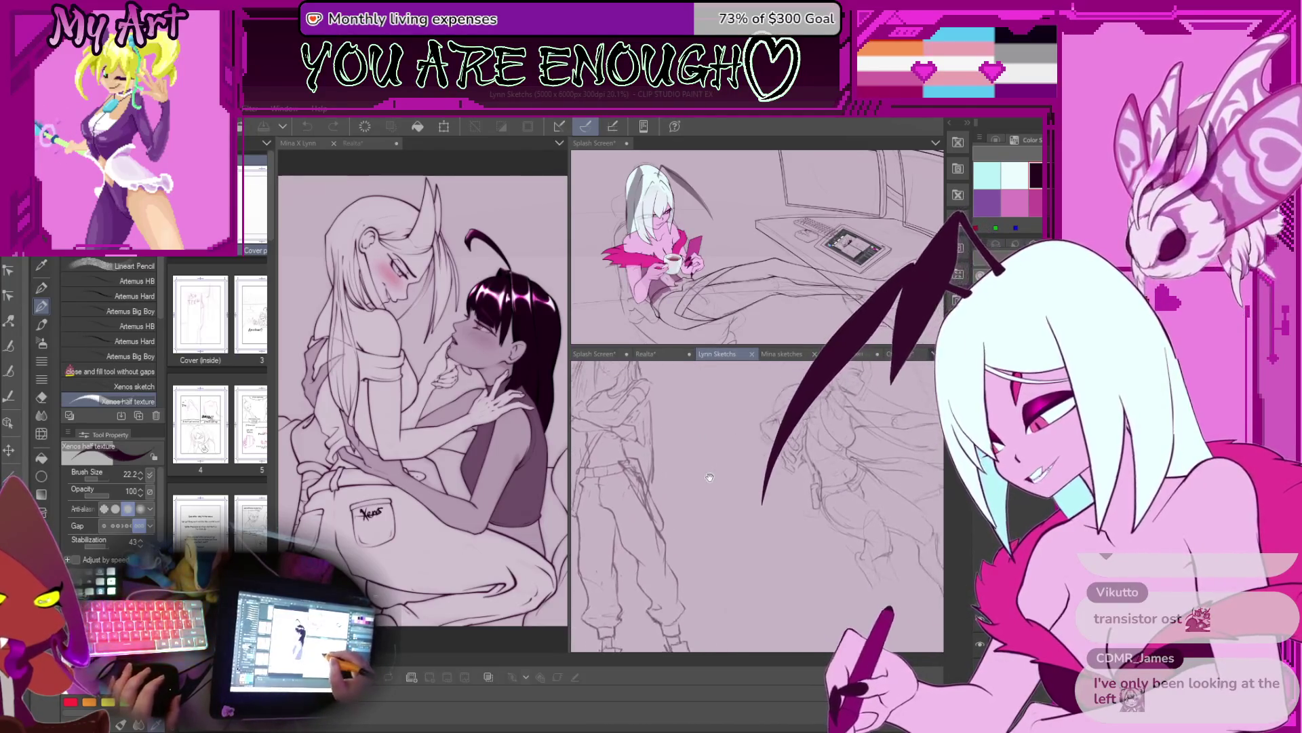
pyautogui.click(781, 354)
pyautogui.scroll(5, 785, 444)
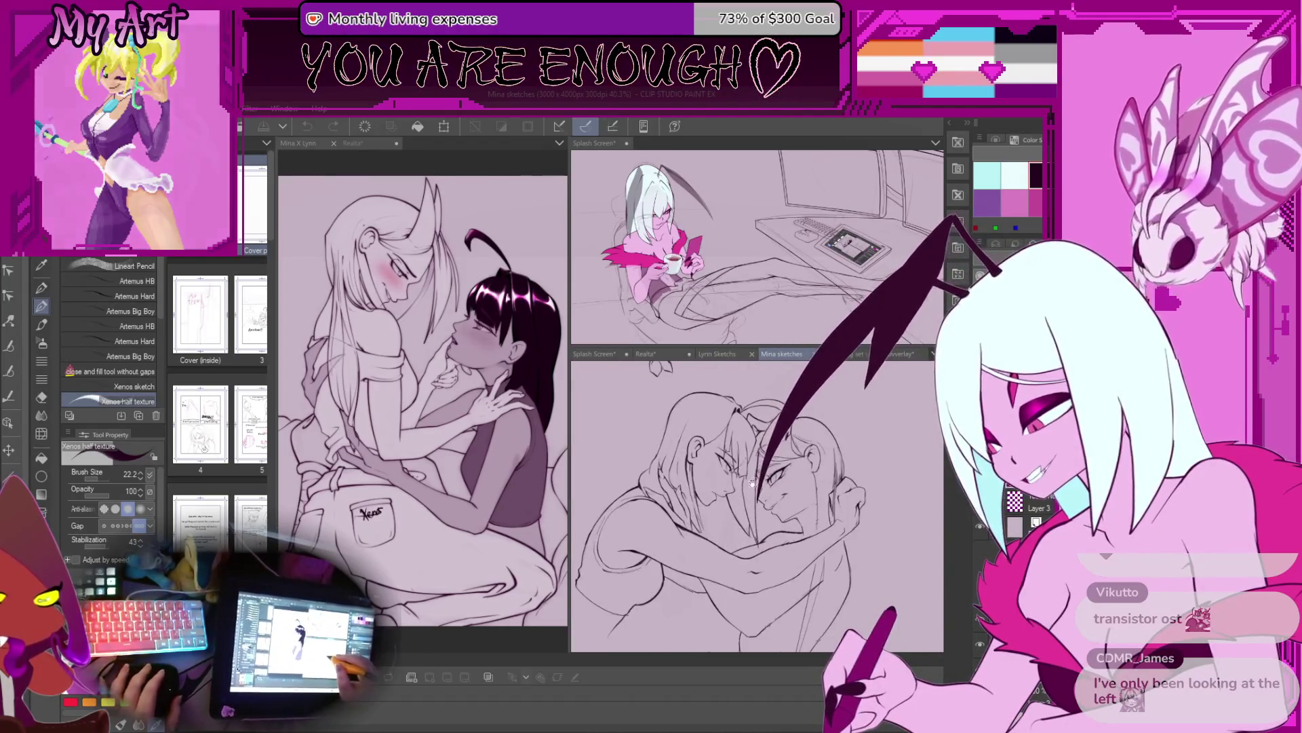
pyautogui.moveTo(752, 482); pyautogui.dragTo(739, 475)
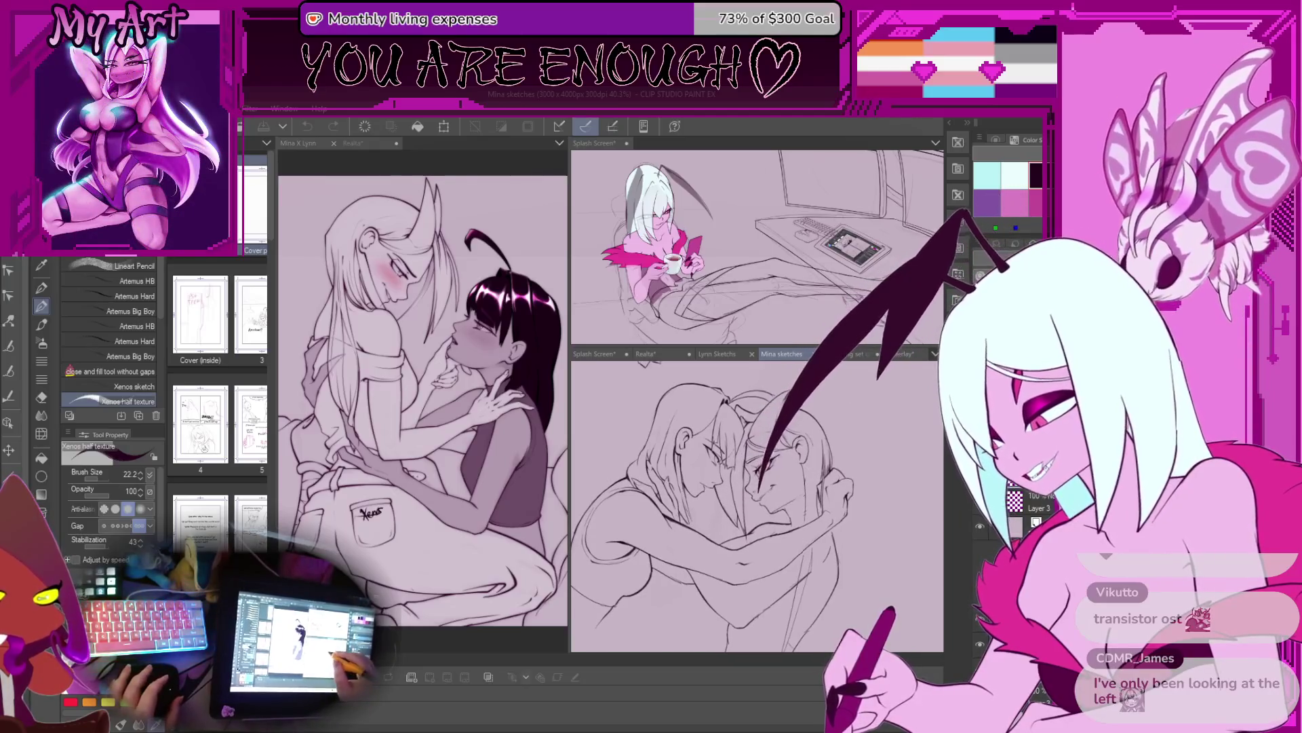
pyautogui.scroll(-3, 757, 505)
pyautogui.scroll(-2, 765, 519)
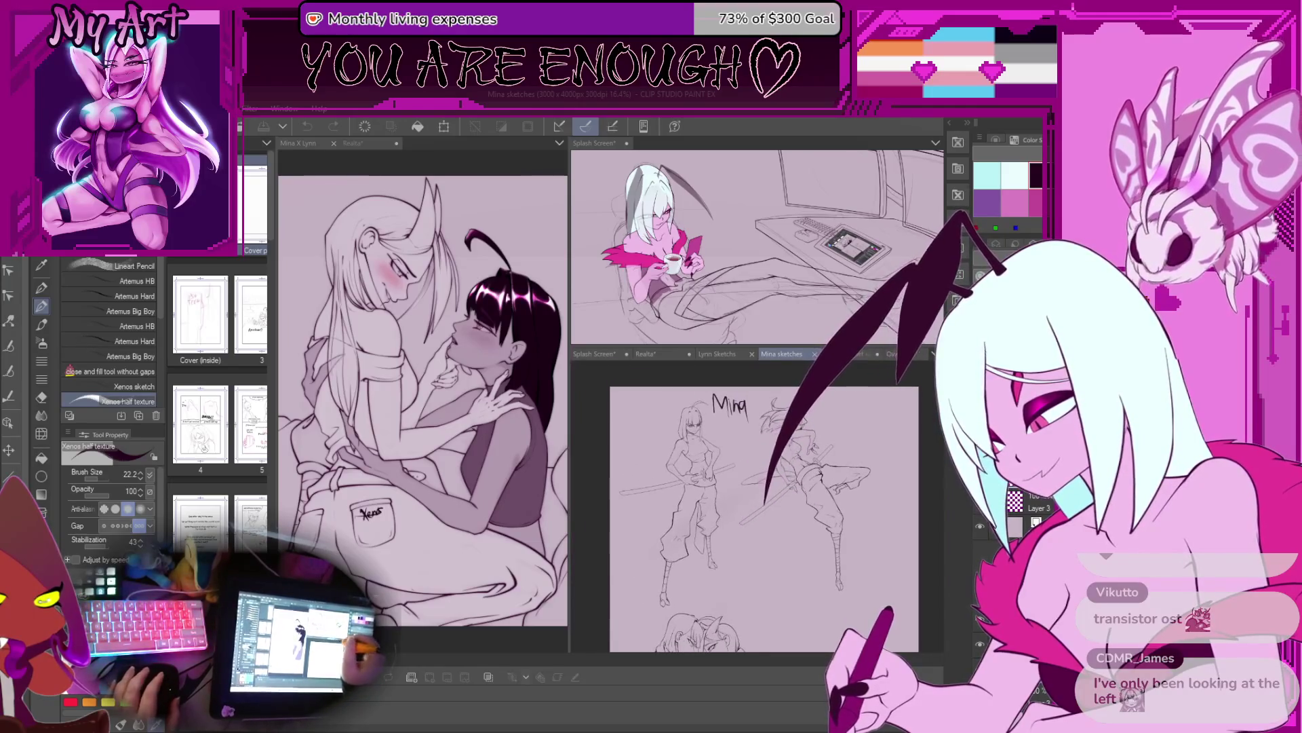
pyautogui.click(595, 354)
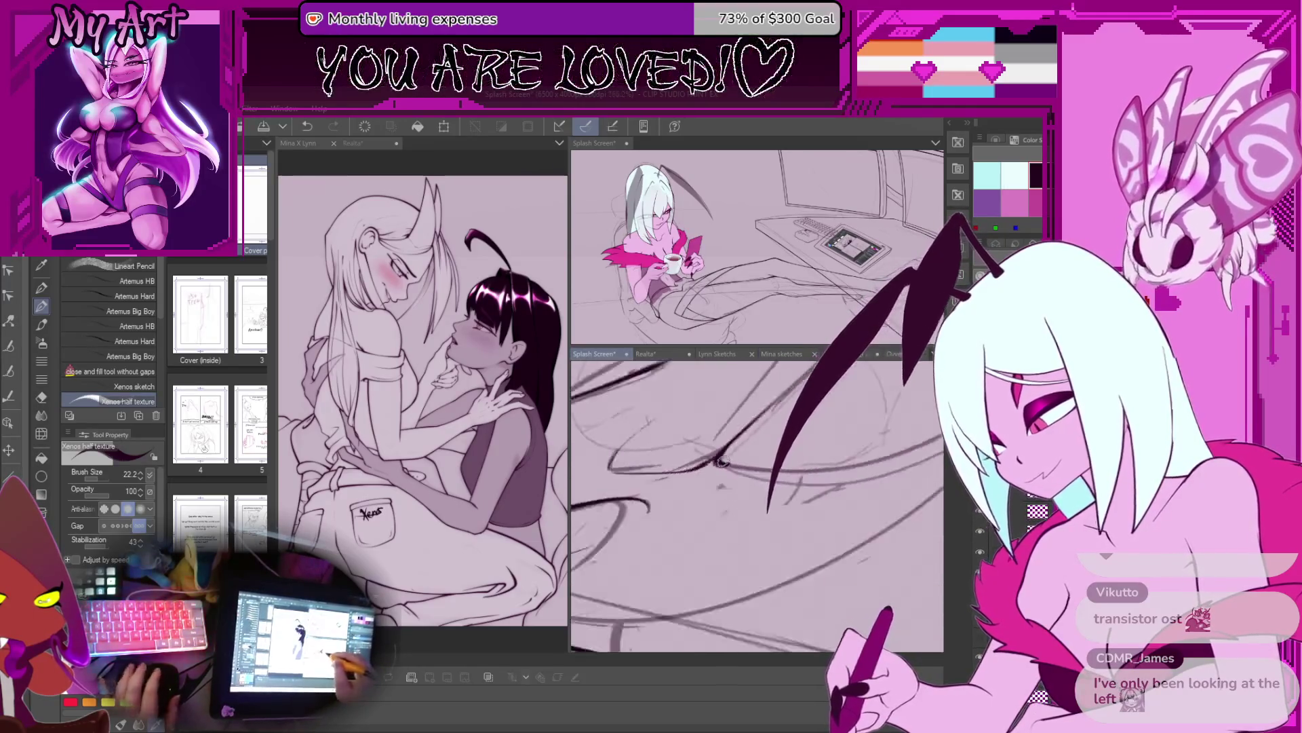
# Step: Zoom onto the monitor and desk edge and rotate the view about 15° clockwise
pyautogui.moveTo(715, 468)
pyautogui.mouseDown()
pyautogui.moveTo(717, 506)
pyautogui.moveTo(698, 490)
pyautogui.moveTo(681, 546)
pyautogui.moveTo(716, 499)
pyautogui.mouseUp()
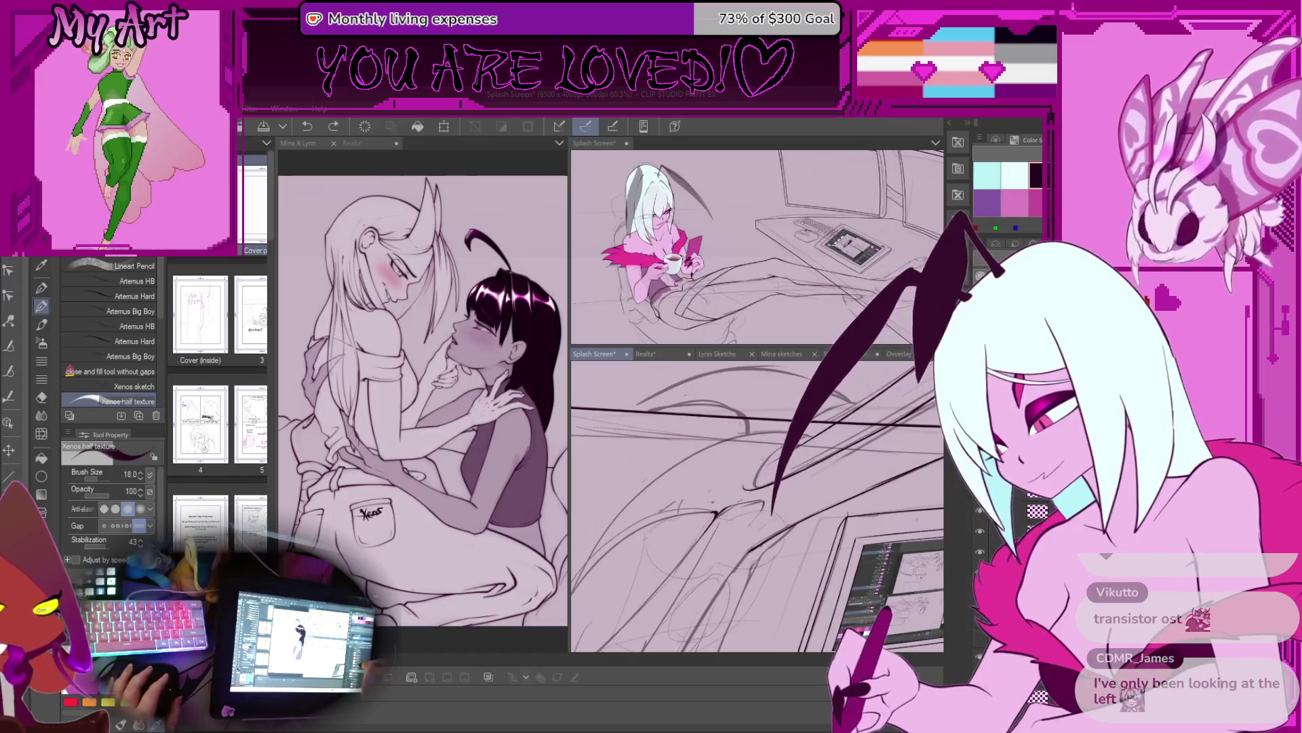
pyautogui.moveTo(836, 529); pyautogui.dragTo(780, 474)
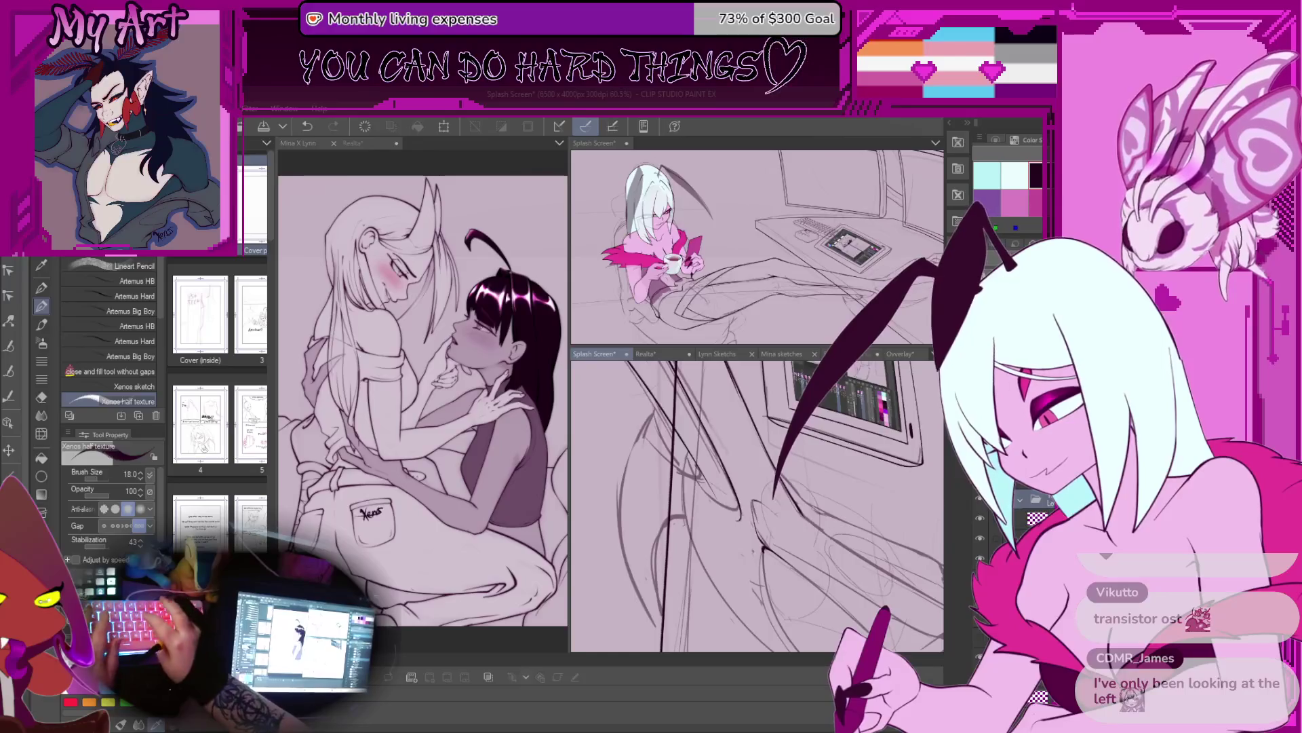
pyautogui.scroll(5, 756, 505)
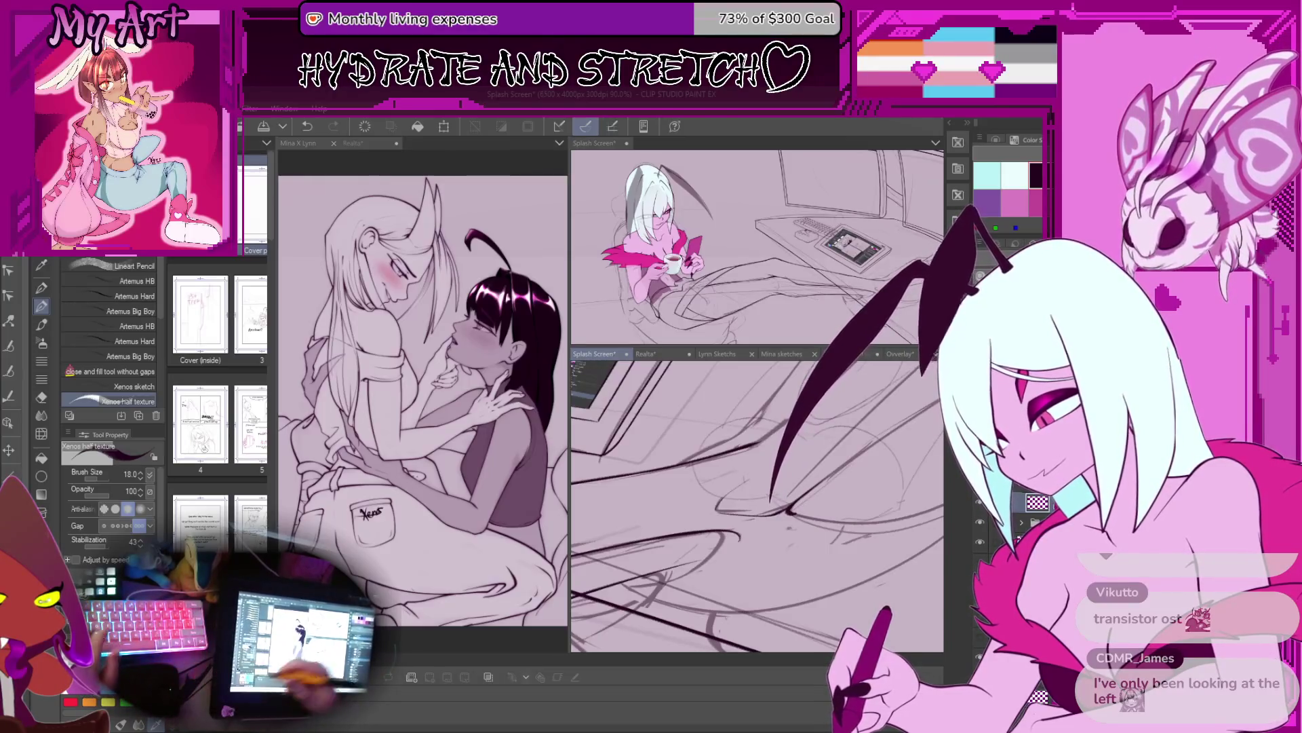
pyautogui.scroll(3, 797, 464)
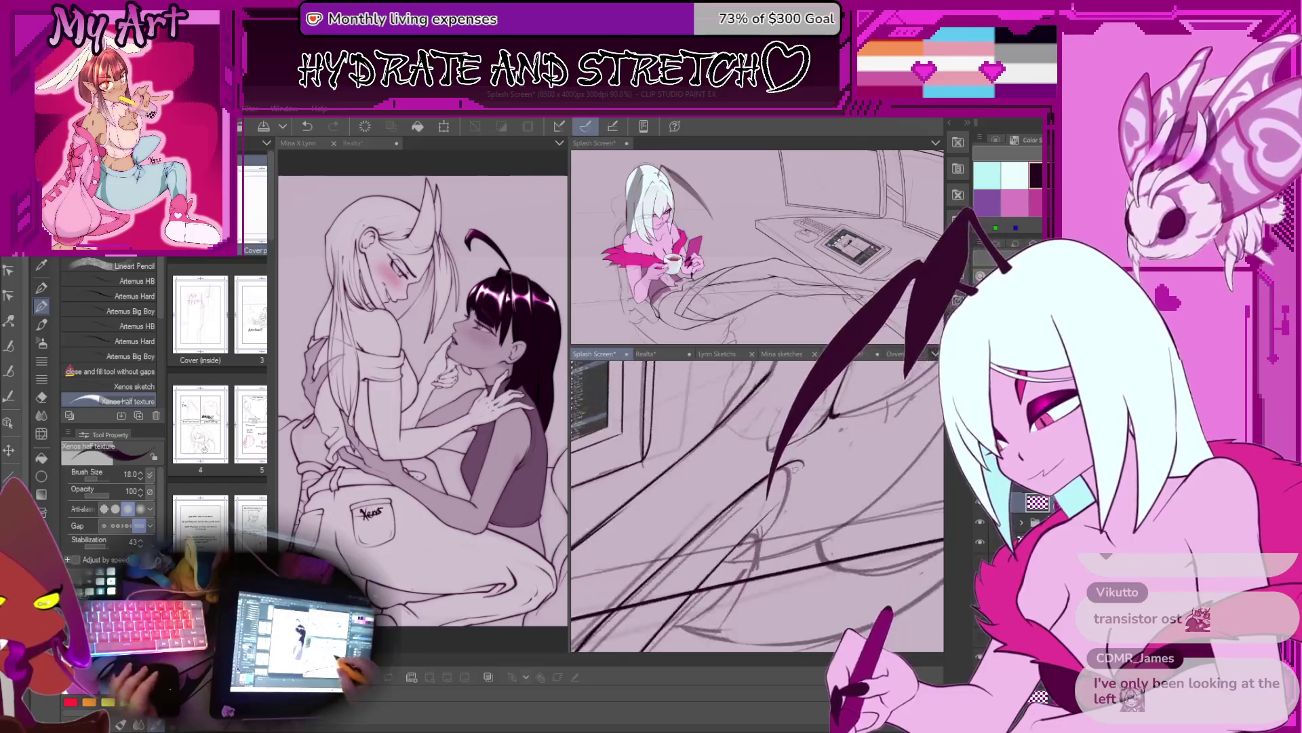
pyautogui.scroll(2, 796, 466)
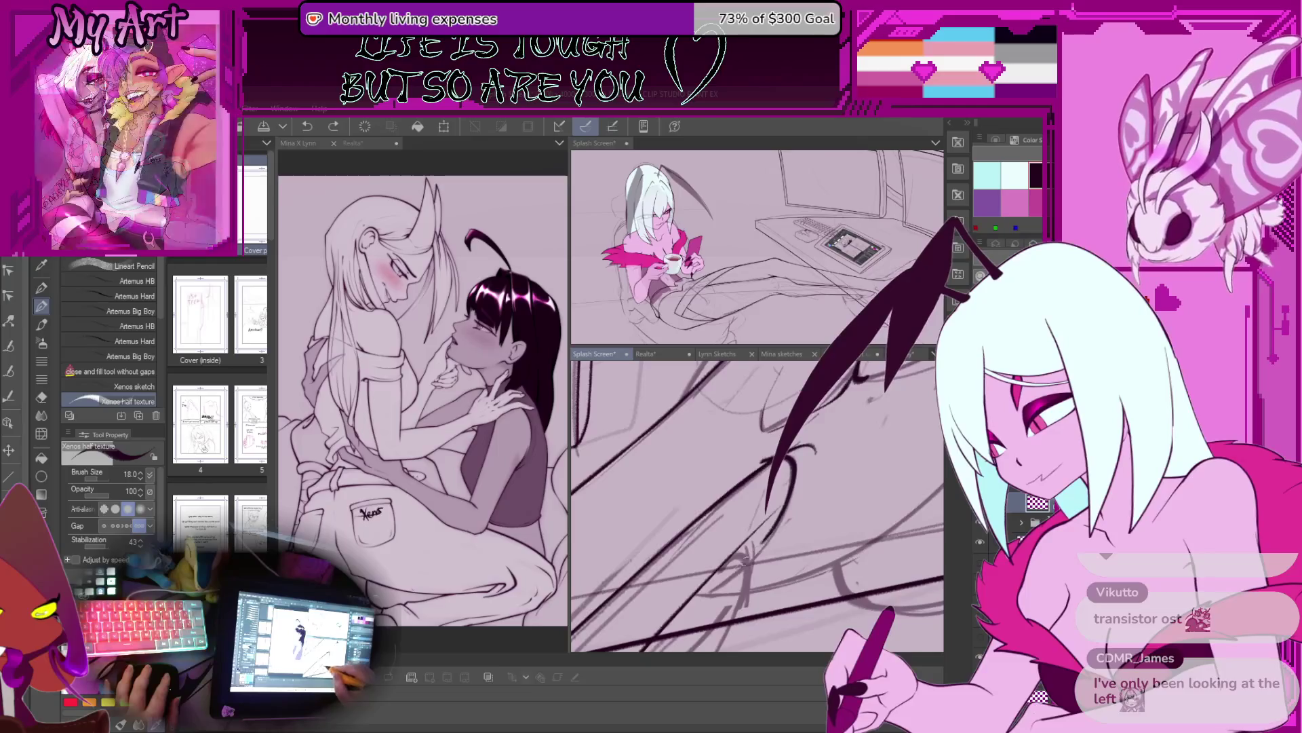
pyautogui.moveTo(713, 574)
pyautogui.mouseDown()
pyautogui.moveTo(693, 554)
pyautogui.moveTo(734, 549)
pyautogui.mouseUp()
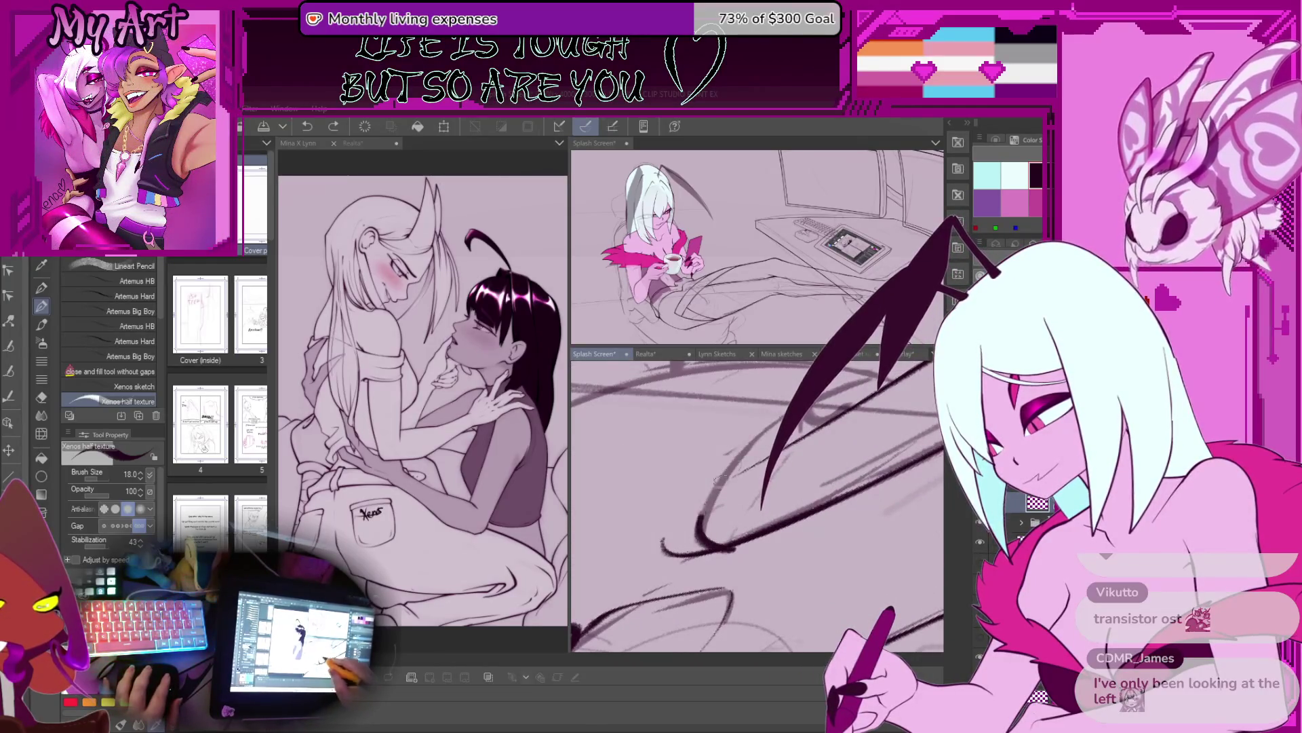
# Step: Turn the view toward the monitor and undo the last two strokes
pyautogui.moveTo(716, 488); pyautogui.dragTo(719, 516)
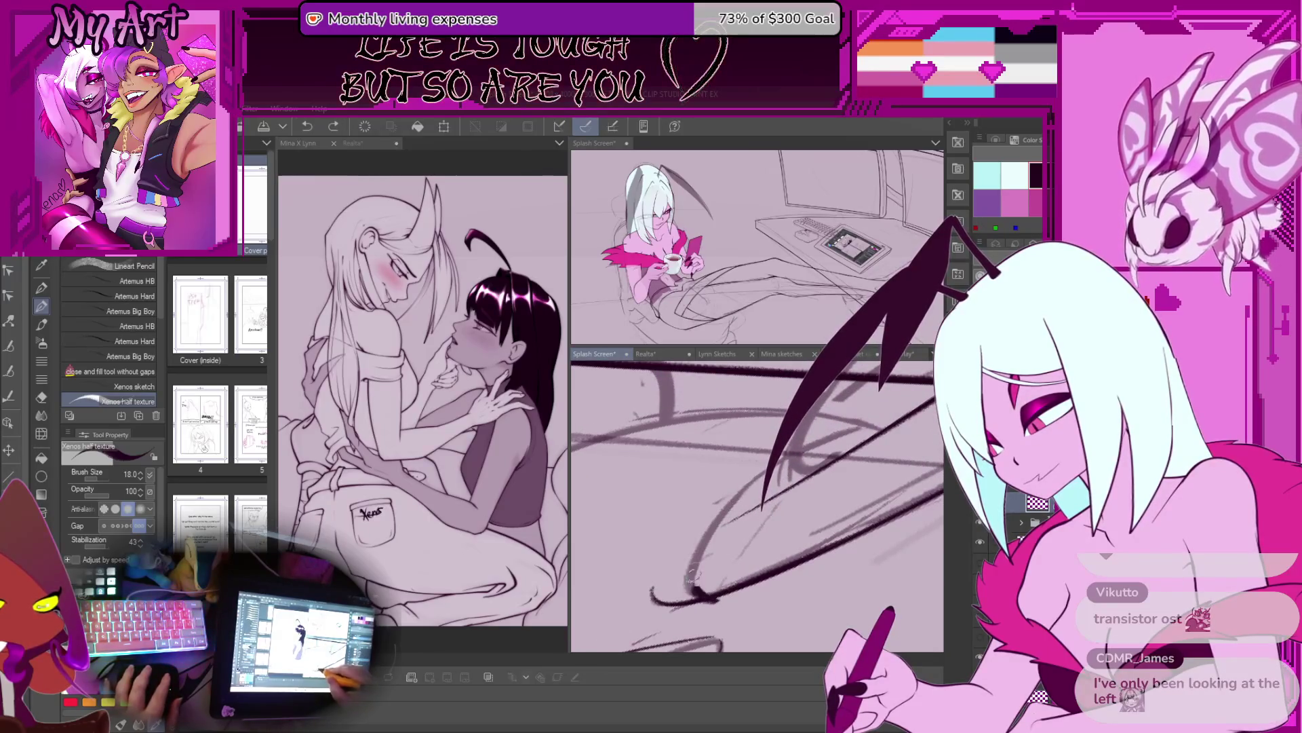
pyautogui.moveTo(616, 446); pyautogui.dragTo(722, 545)
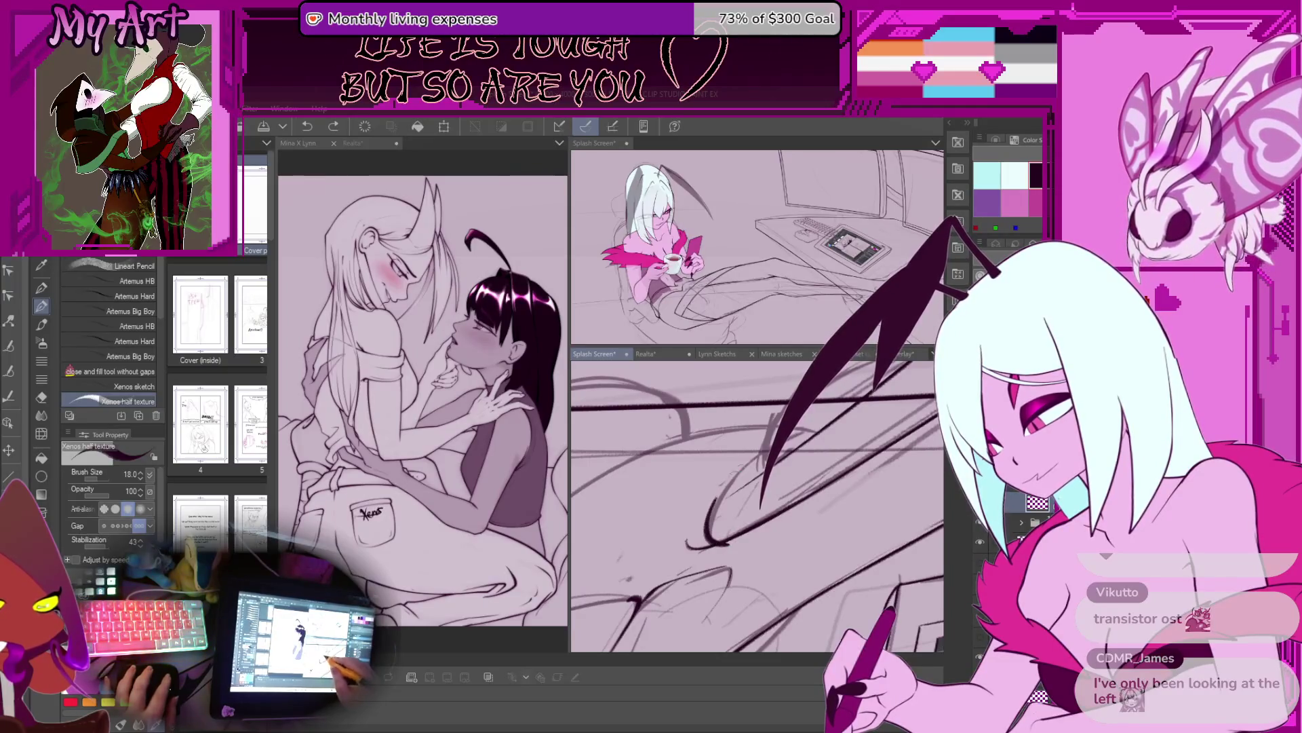
pyautogui.hotkey('ctrl', 'z')
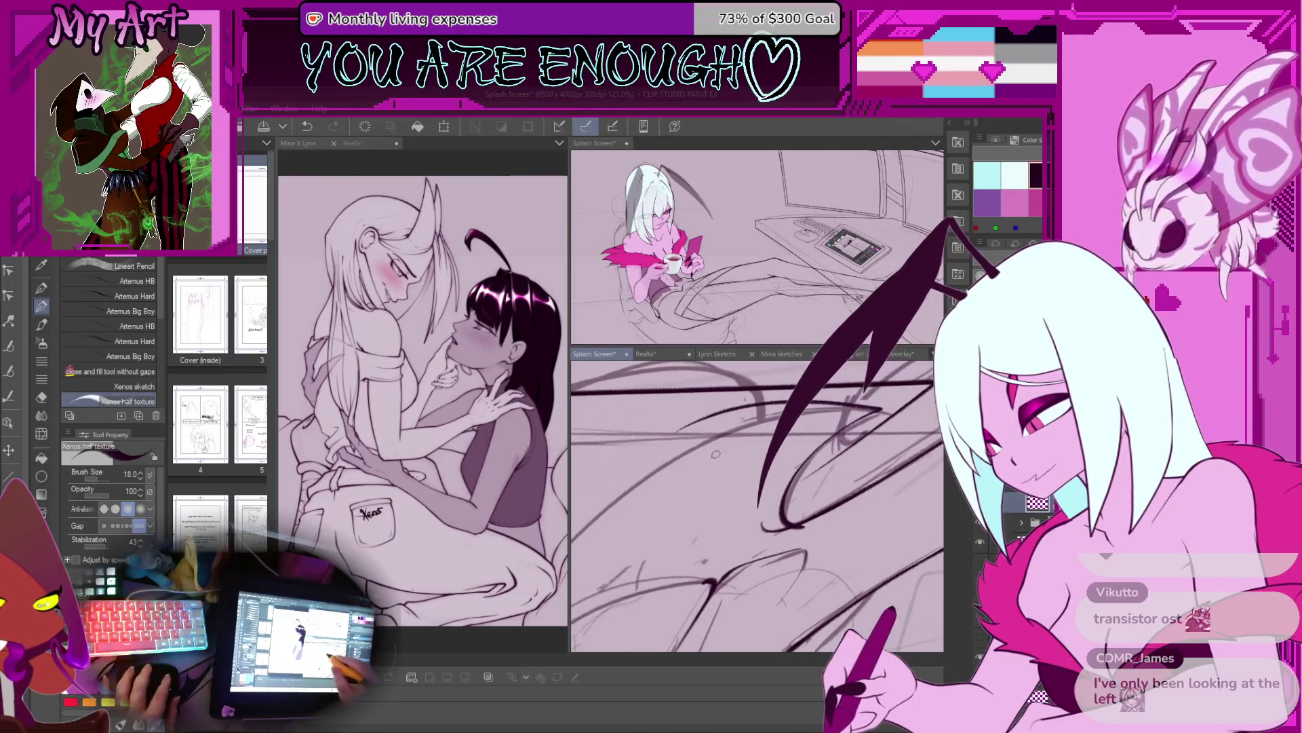
pyautogui.scroll(1, 767, 502)
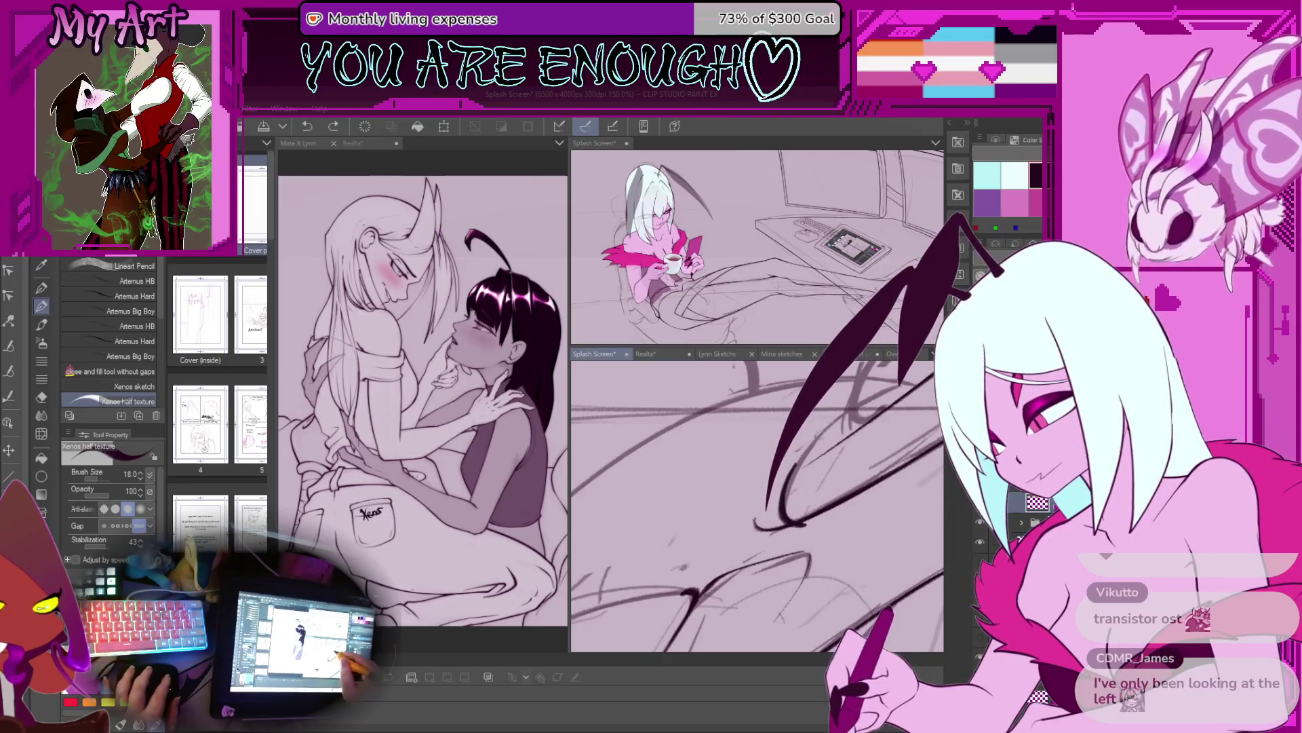
pyautogui.scroll(-3, 635, 480)
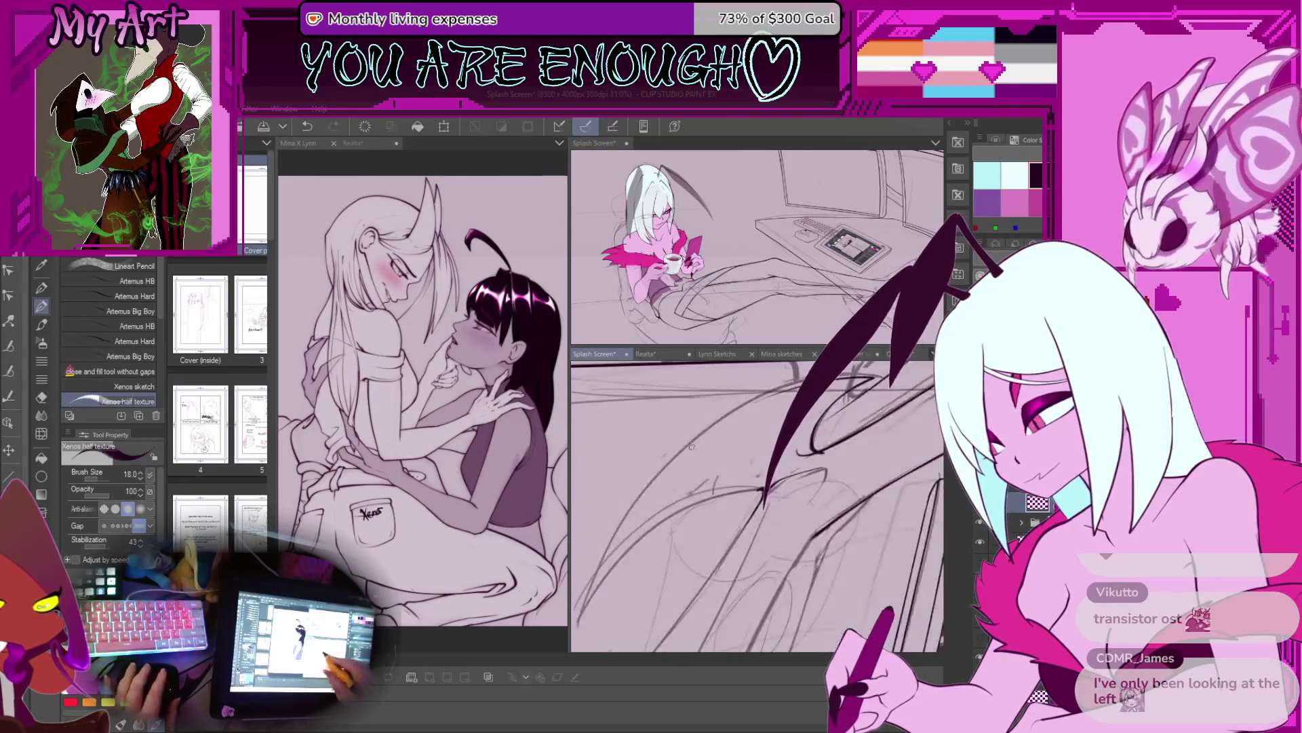
pyautogui.moveTo(616, 595); pyautogui.dragTo(614, 619)
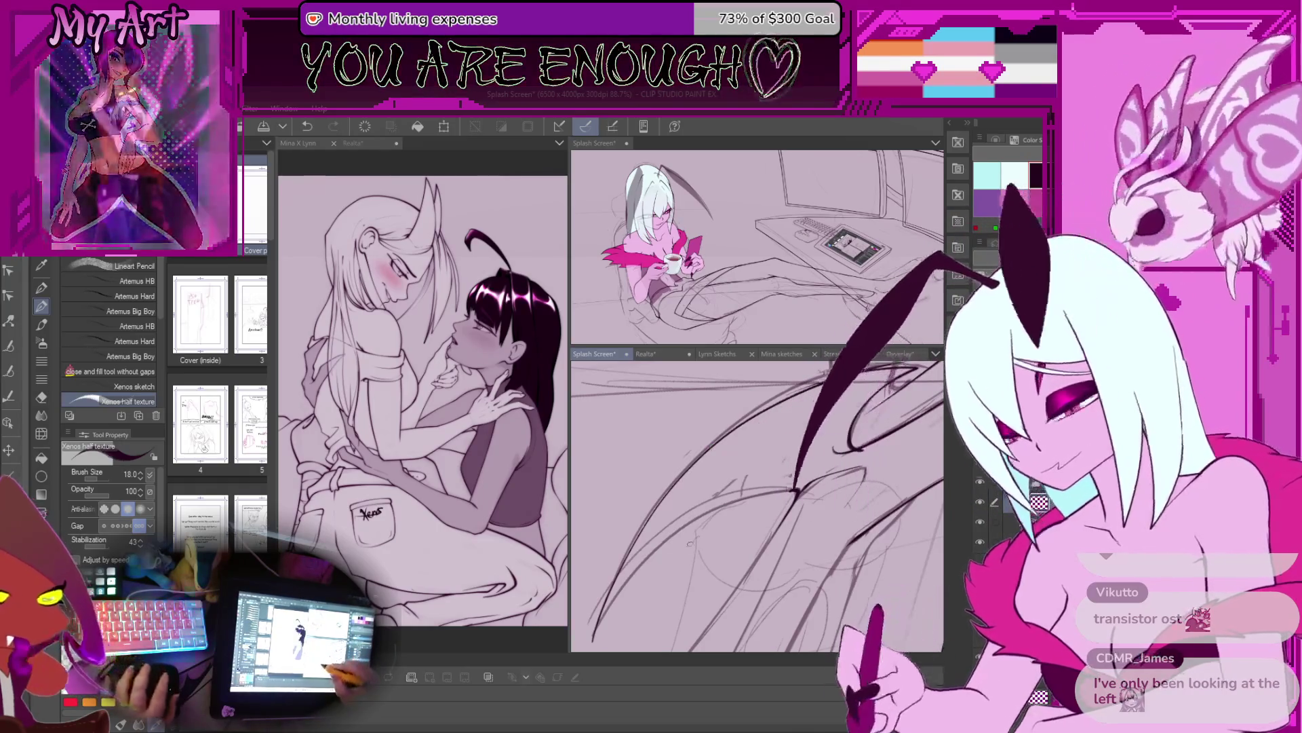
pyautogui.hotkey('ctrl', 'z')
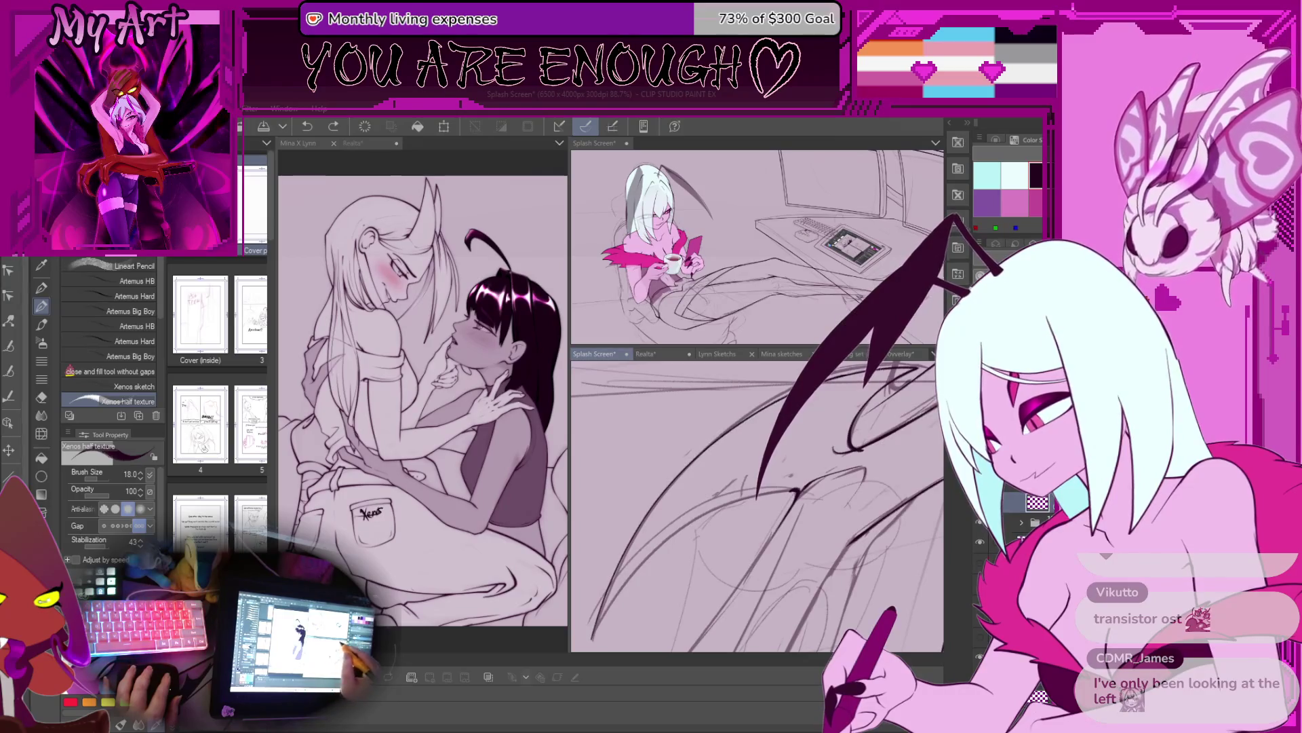
pyautogui.scroll(3, 765, 478)
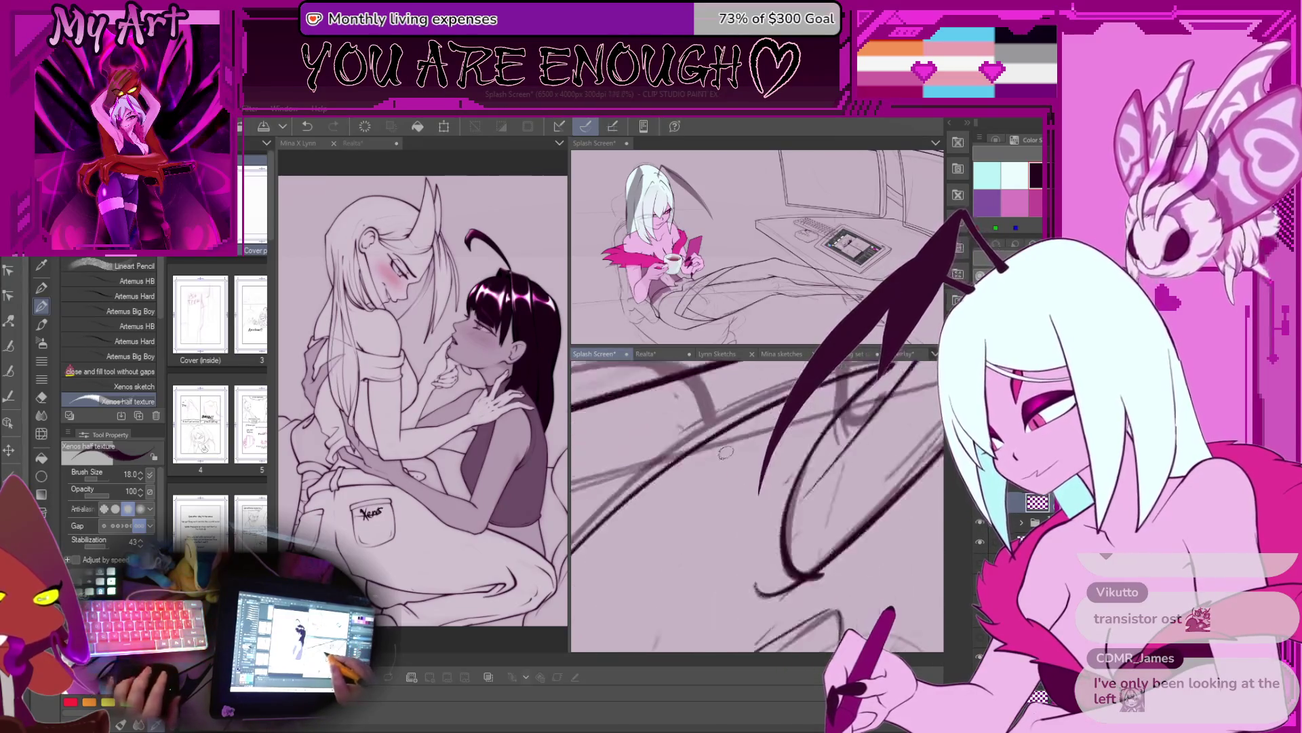
pyautogui.scroll(-3, 725, 453)
pyautogui.scroll(-3, 671, 575)
# Step: Ink two long dark lines over the wing sketch, undoing two rejected wing strokes
pyautogui.moveTo(736, 403); pyautogui.dragTo(679, 608)
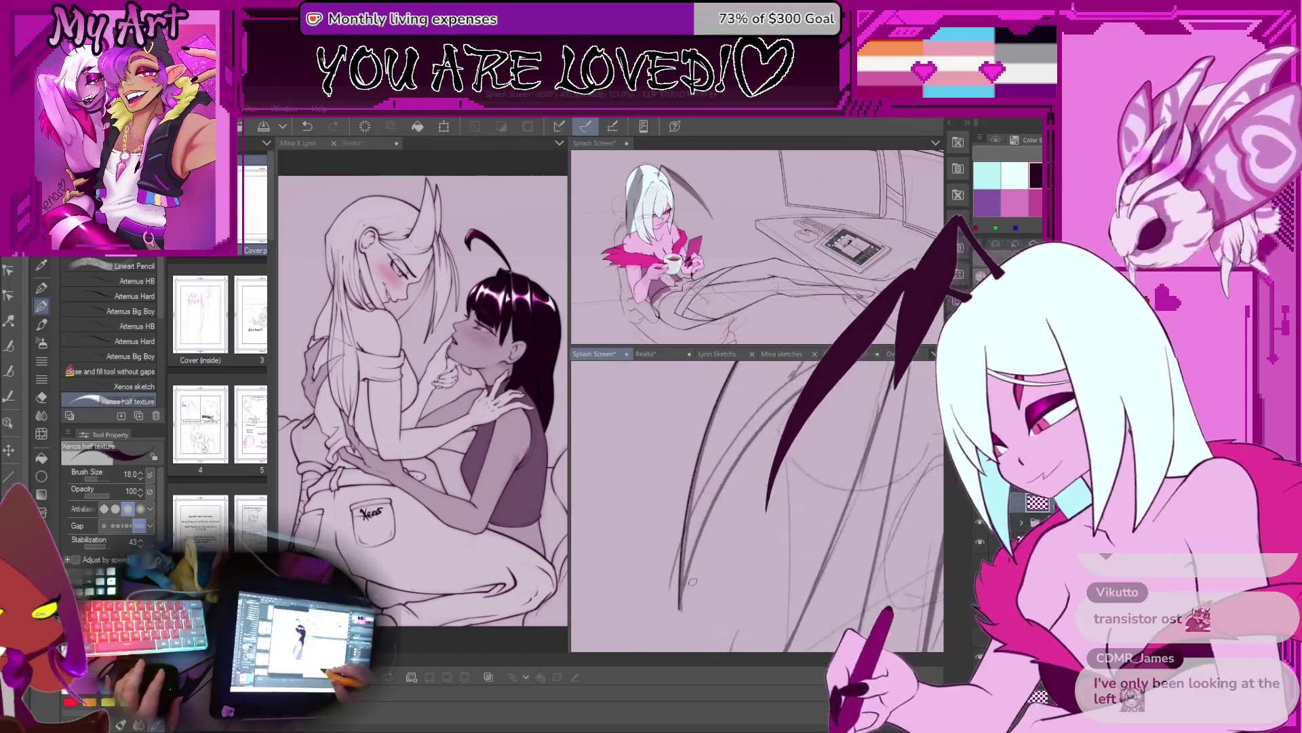
pyautogui.moveTo(781, 417); pyautogui.dragTo(594, 601)
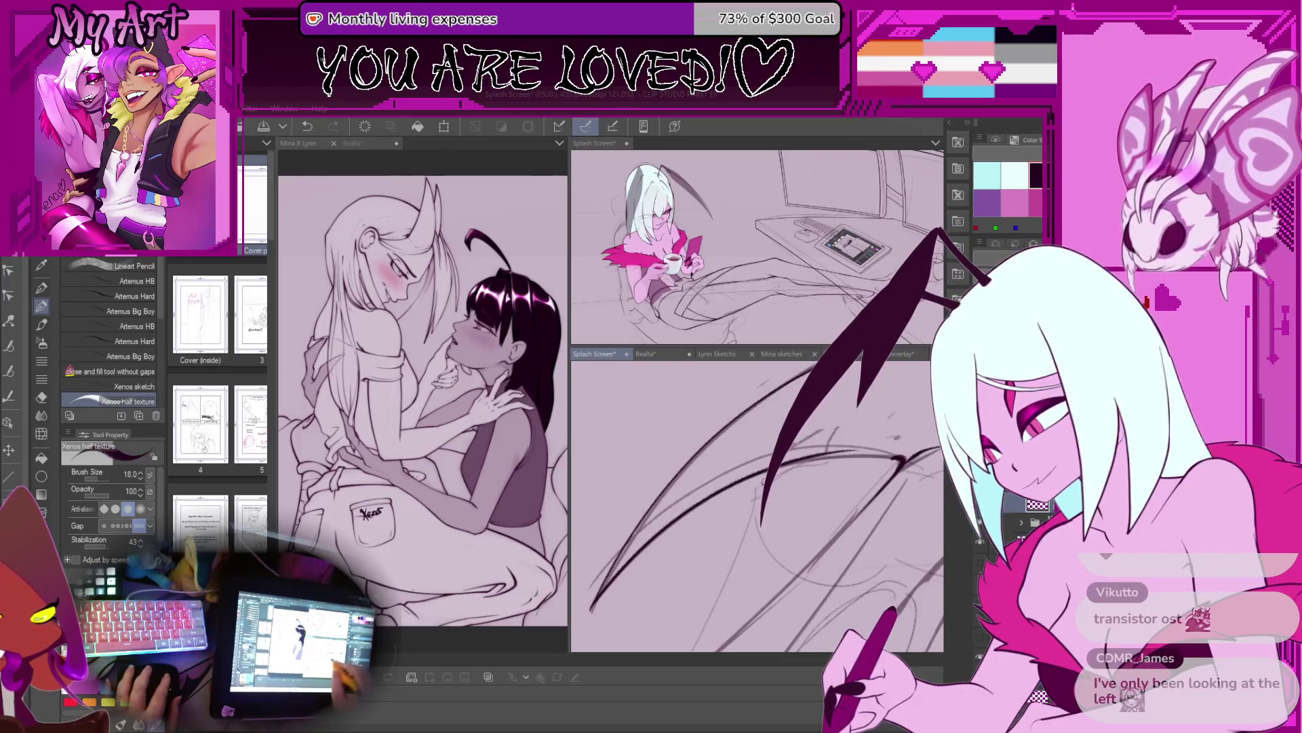
pyautogui.moveTo(745, 477); pyautogui.dragTo(766, 487)
pyautogui.scroll(-3, 758, 494)
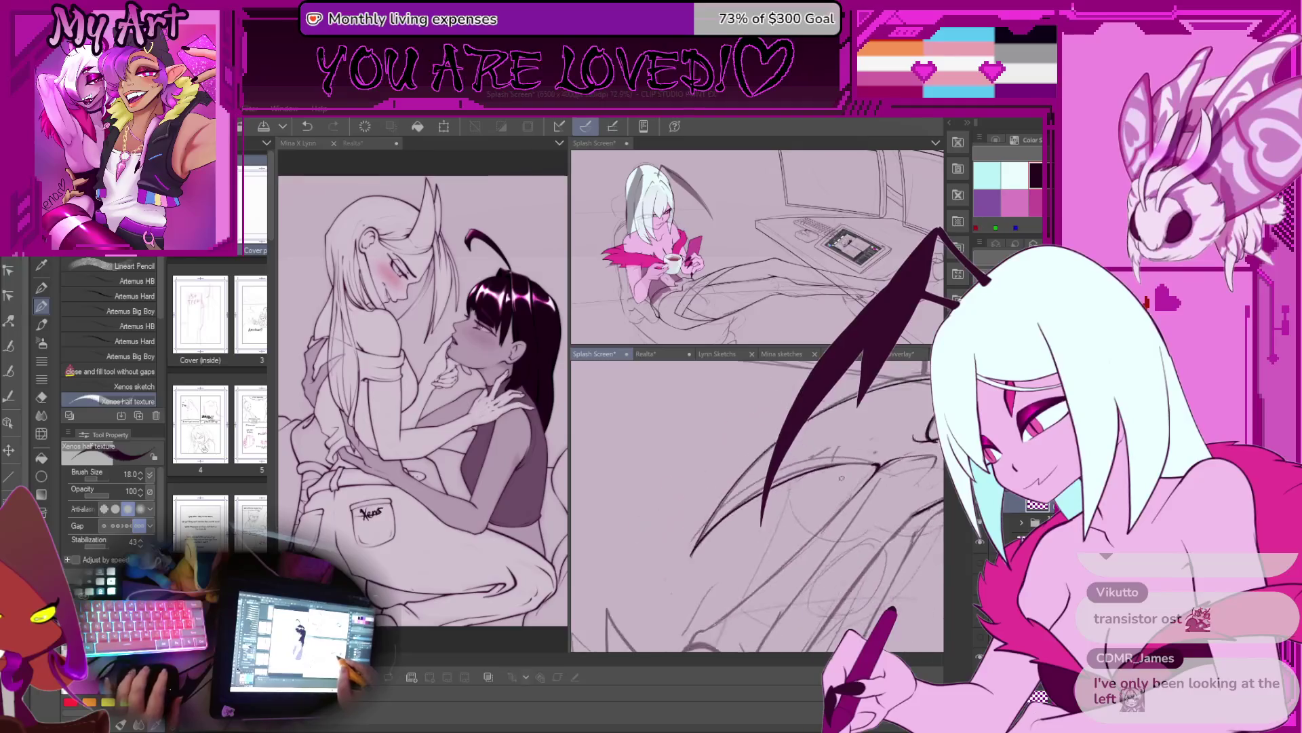
pyautogui.hotkey('ctrl', 'z')
pyautogui.scroll(3, 698, 519)
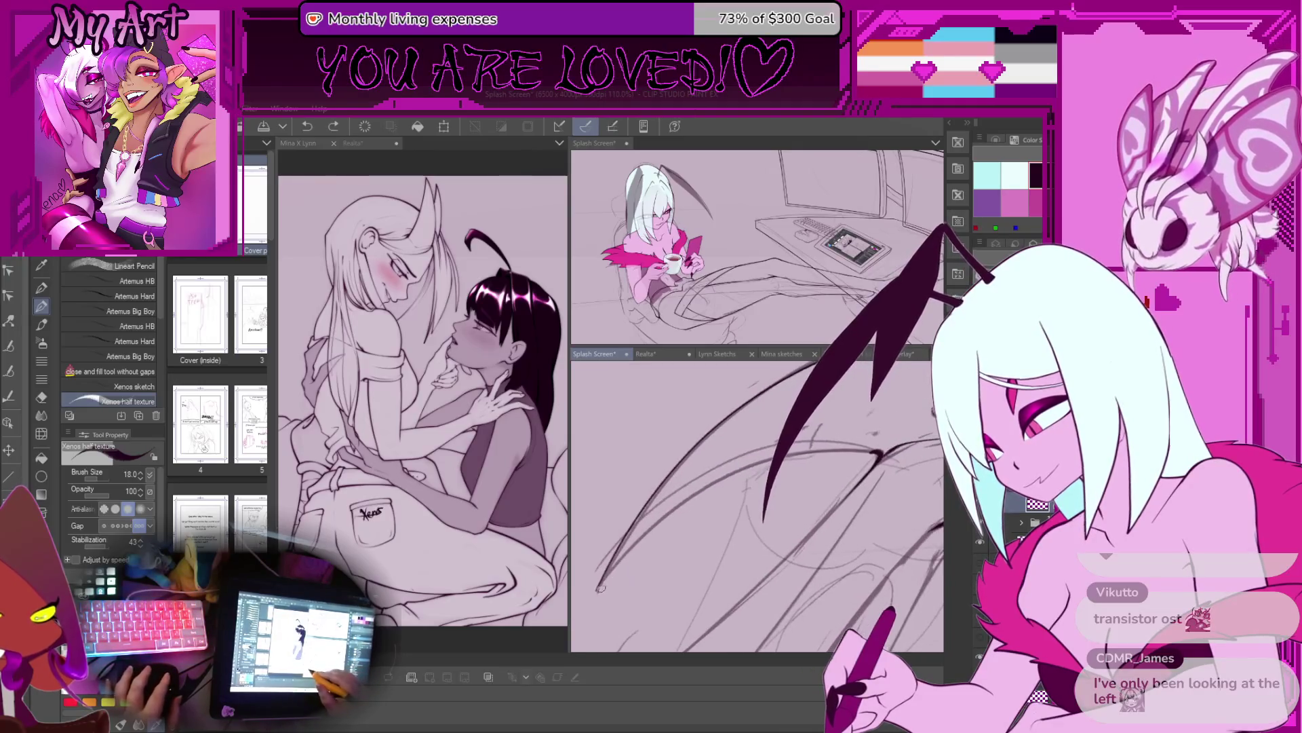
pyautogui.moveTo(612, 568); pyautogui.dragTo(767, 467)
pyautogui.hotkey('ctrl', 'z')
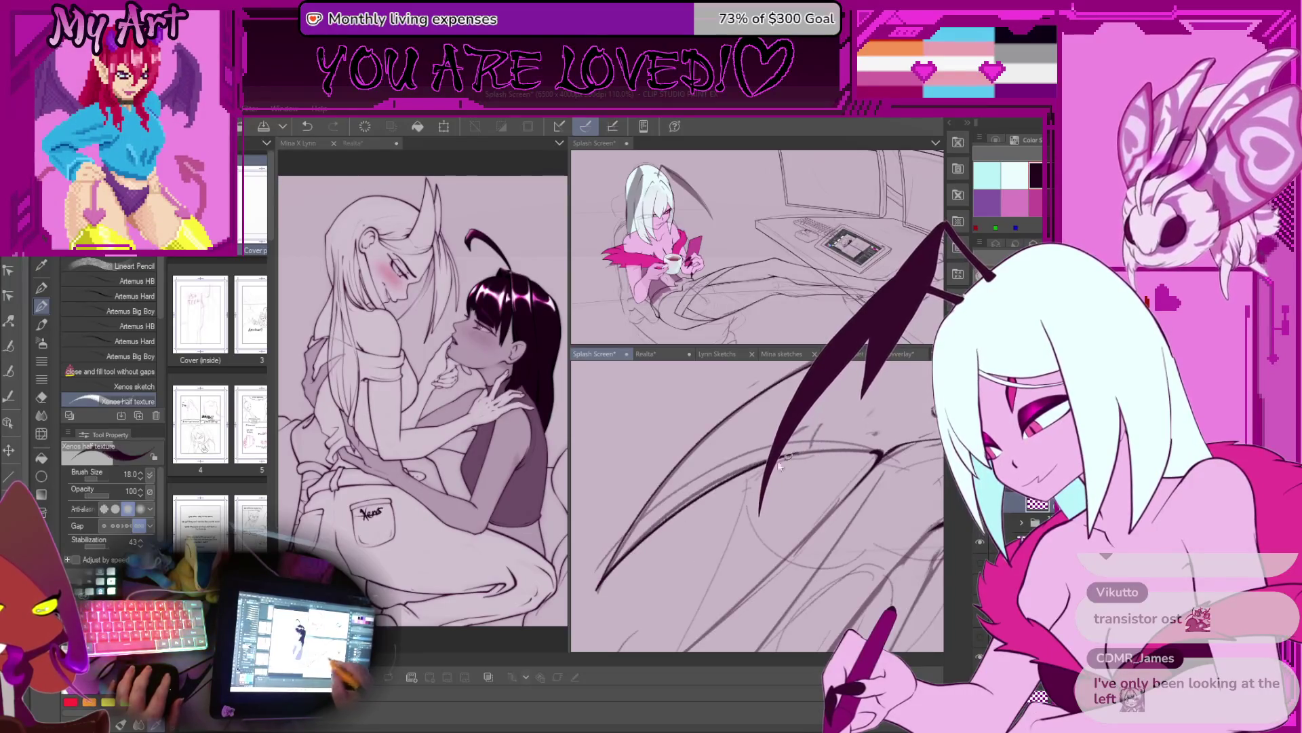
# Step: Undo further rejected wing curves while tilting and reframing the view on the wing
pyautogui.scroll(2, 597, 587)
pyautogui.scroll(-3, 598, 587)
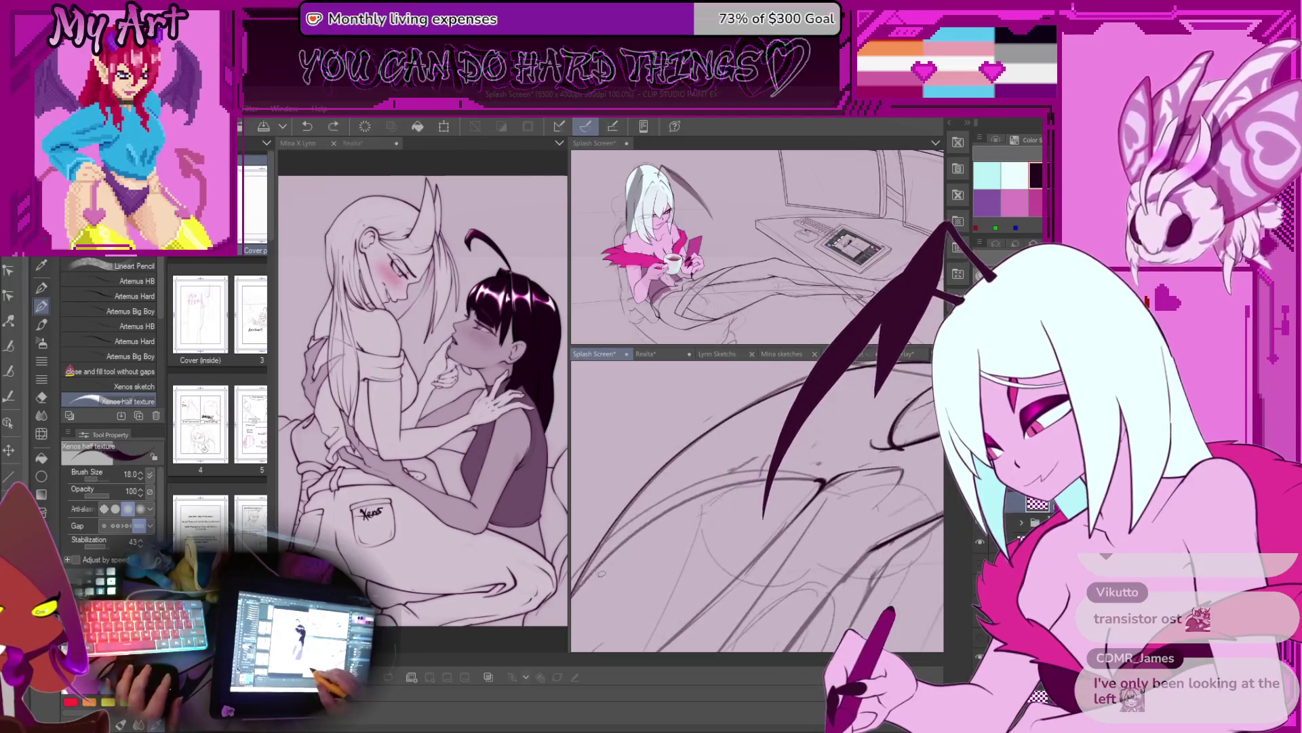
pyautogui.moveTo(588, 597)
pyautogui.mouseDown()
pyautogui.moveTo(695, 502)
pyautogui.moveTo(828, 477)
pyautogui.mouseUp()
pyautogui.hotkey('ctrl', 'z')
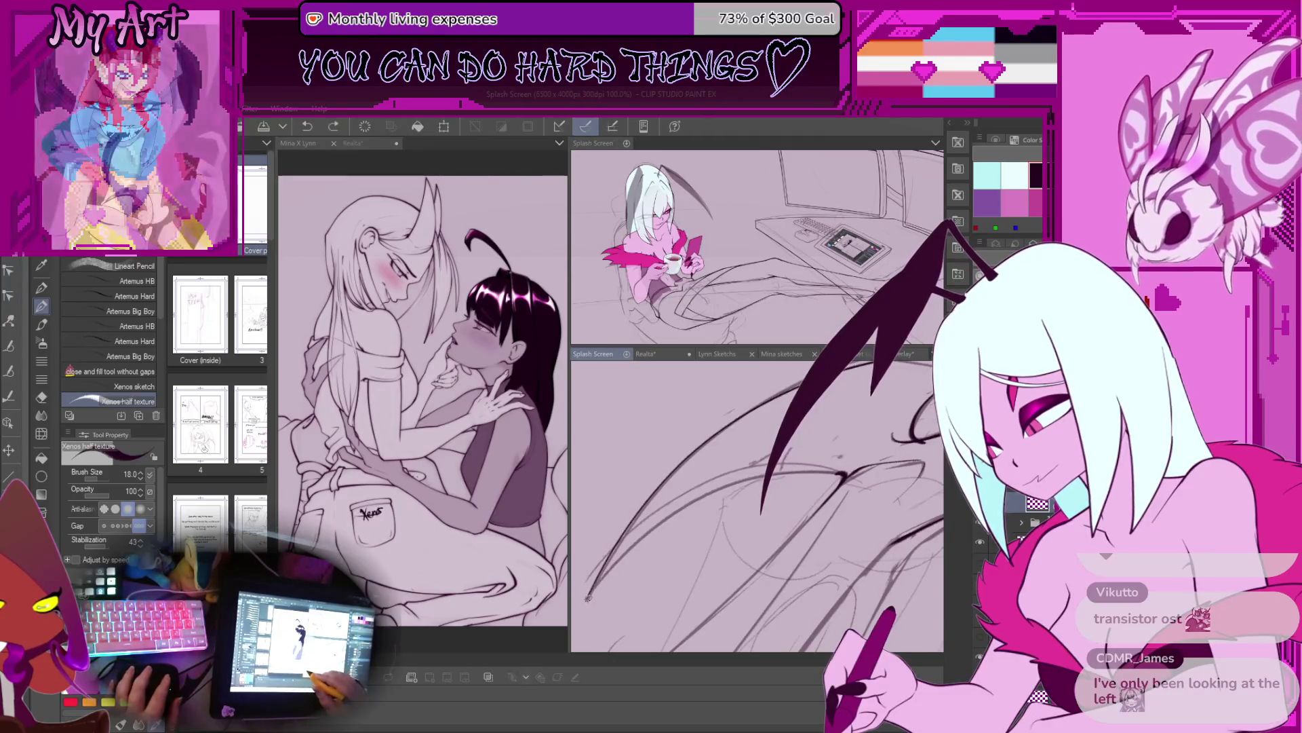
pyautogui.hotkey('ctrl', 'z')
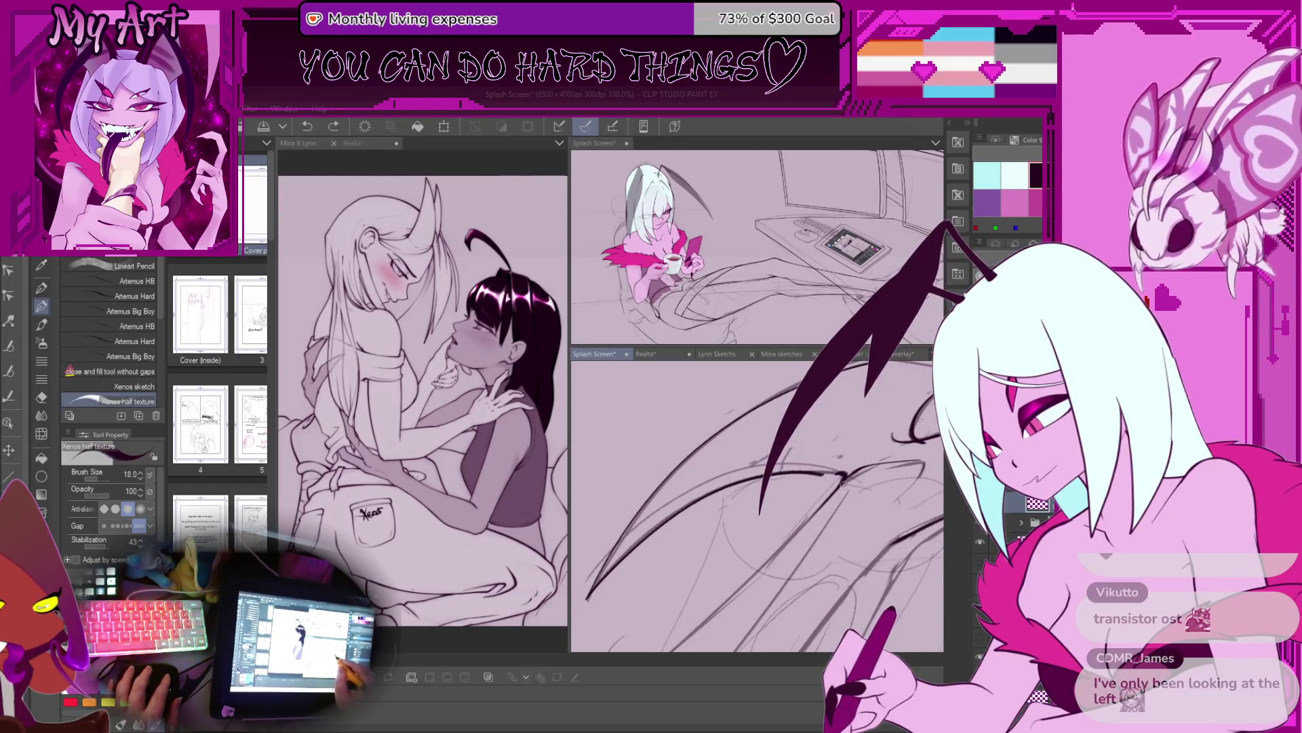
pyautogui.moveTo(811, 520)
pyautogui.mouseDown()
pyautogui.moveTo(738, 517)
pyautogui.moveTo(752, 505)
pyautogui.mouseUp()
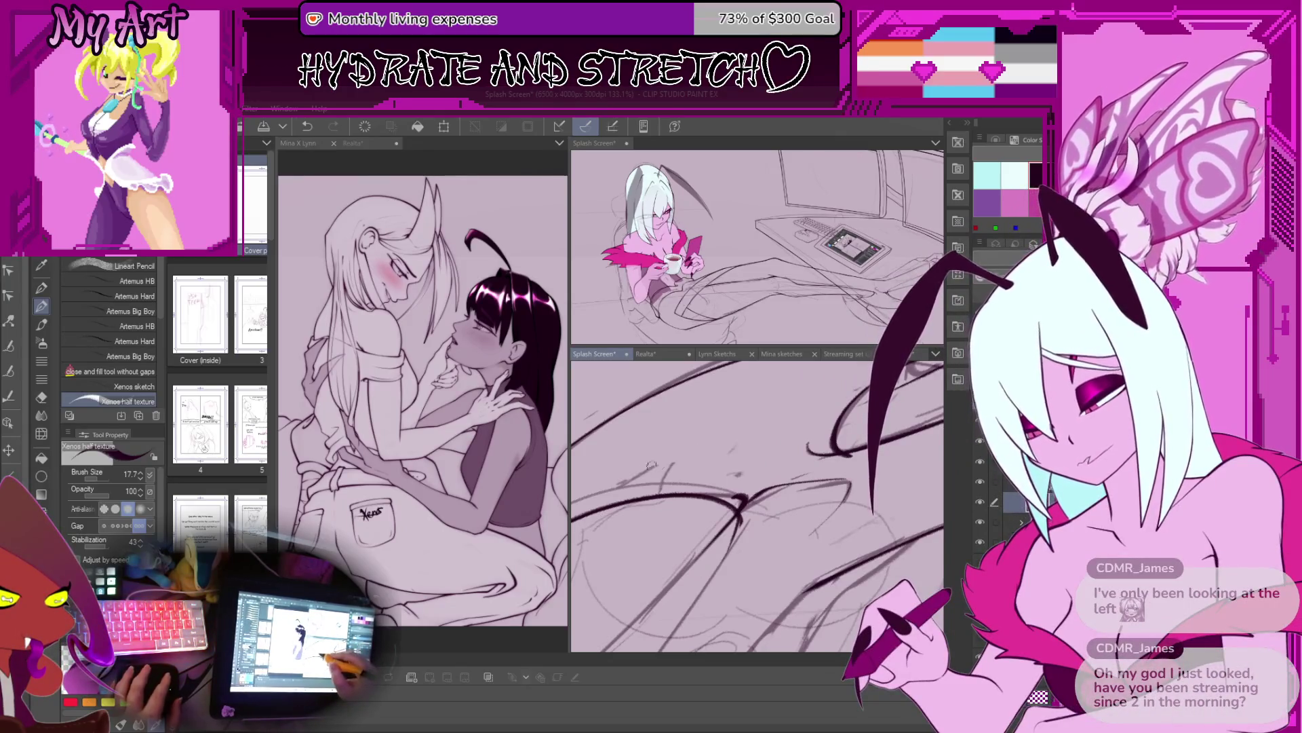
pyautogui.moveTo(655, 465); pyautogui.dragTo(657, 476)
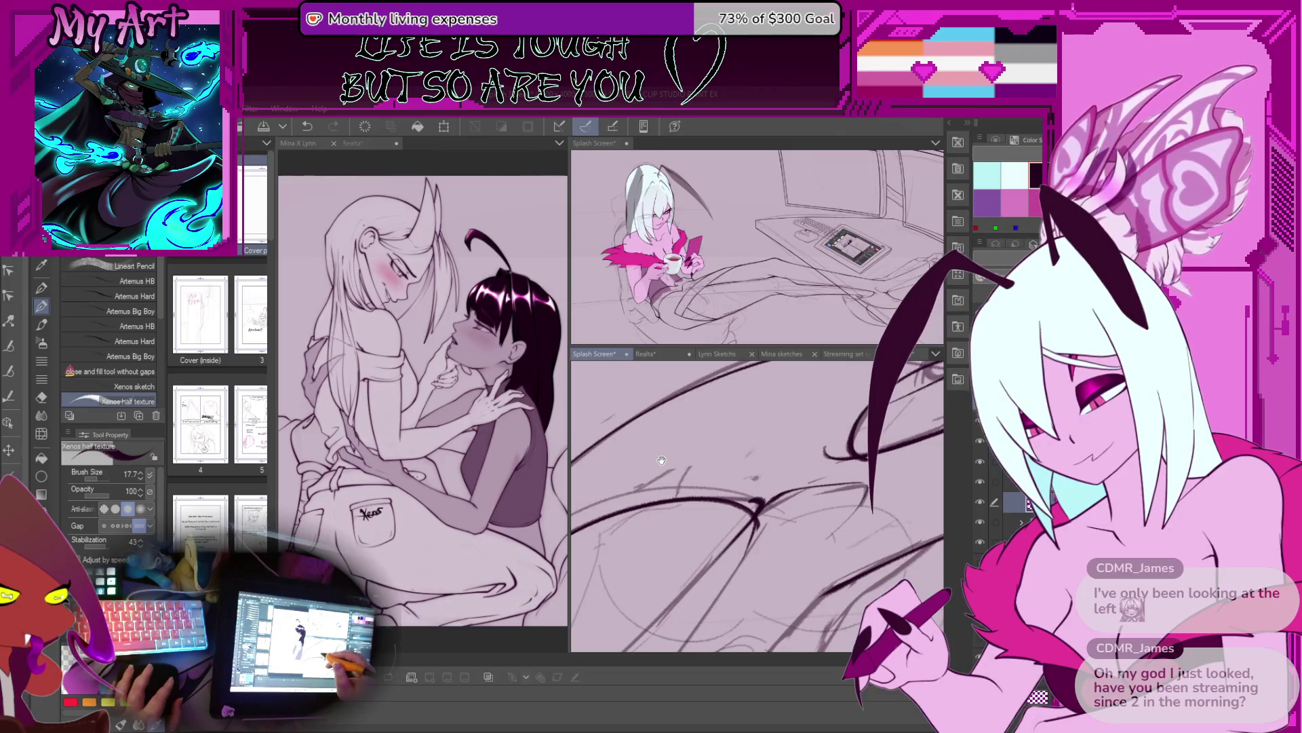
pyautogui.moveTo(661, 461); pyautogui.dragTo(777, 577)
pyautogui.hotkey('ctrl', 'z')
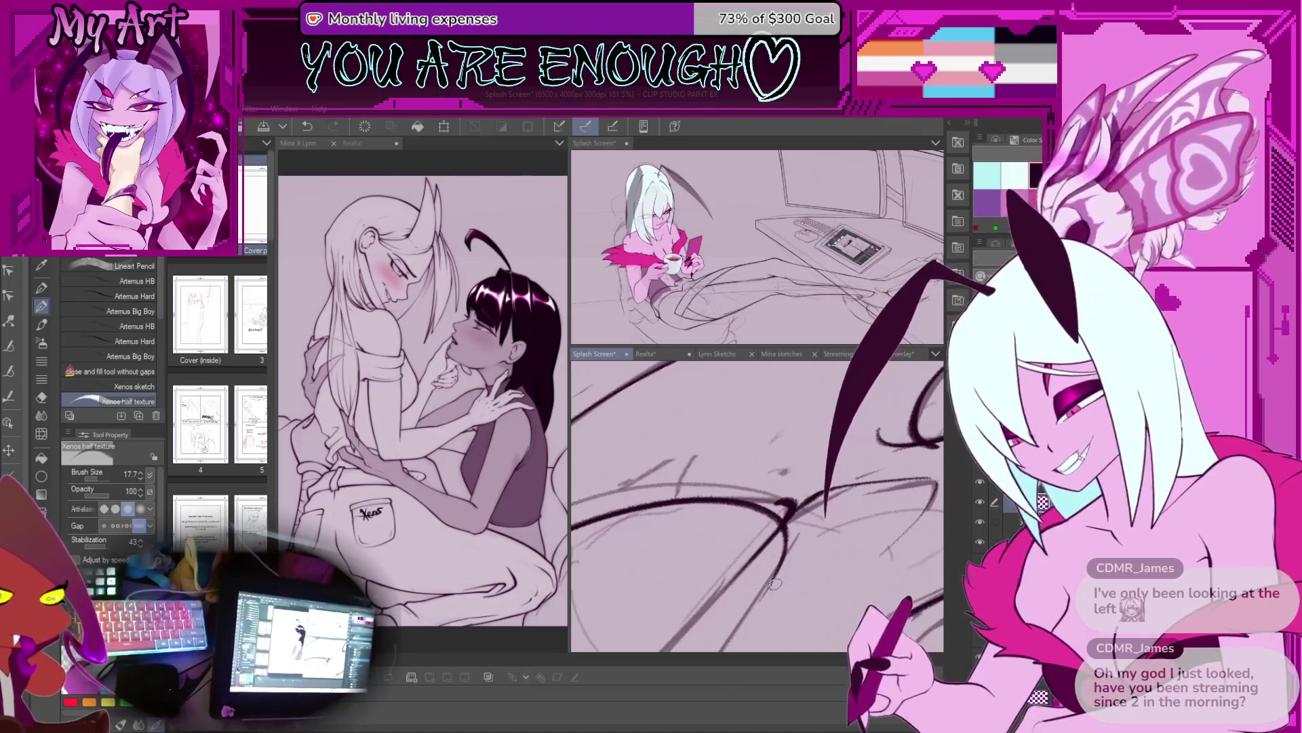
# Step: Zoom out over the desk and tablet, raise the inking brush to 28.4, and return to the wing lines
pyautogui.scroll(-10, 756, 506)
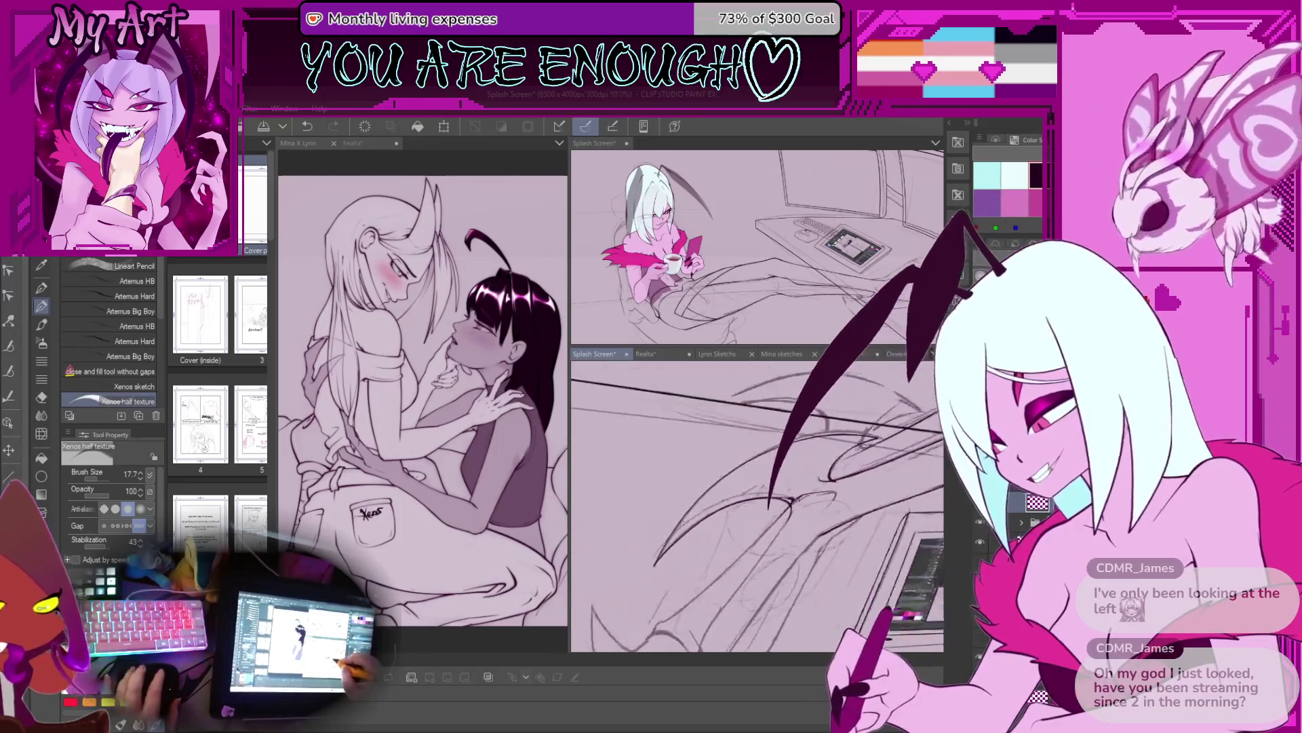
pyautogui.moveTo(756, 506); pyautogui.dragTo(610, 462)
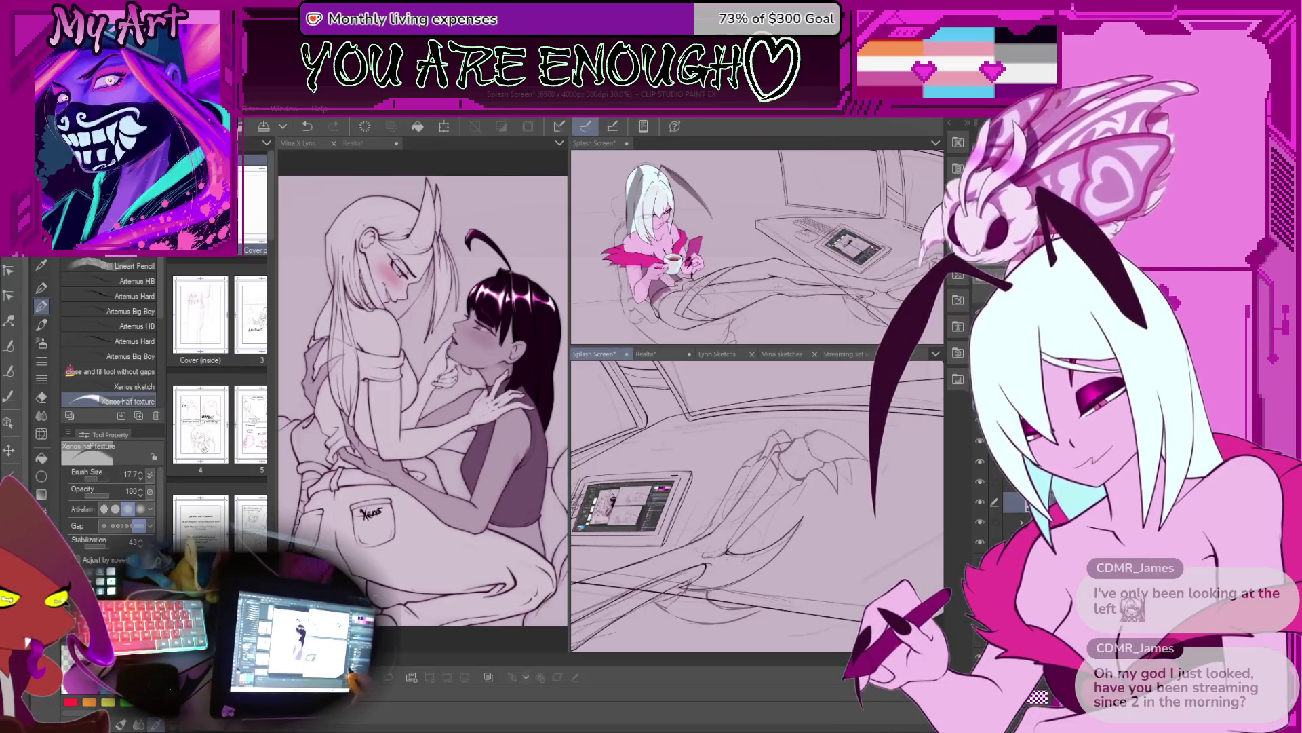
pyautogui.moveTo(757, 505)
pyautogui.mouseDown()
pyautogui.moveTo(719, 488)
pyautogui.moveTo(752, 464)
pyautogui.moveTo(726, 505)
pyautogui.moveTo(736, 526)
pyautogui.moveTo(683, 528)
pyautogui.moveTo(793, 507)
pyautogui.mouseUp()
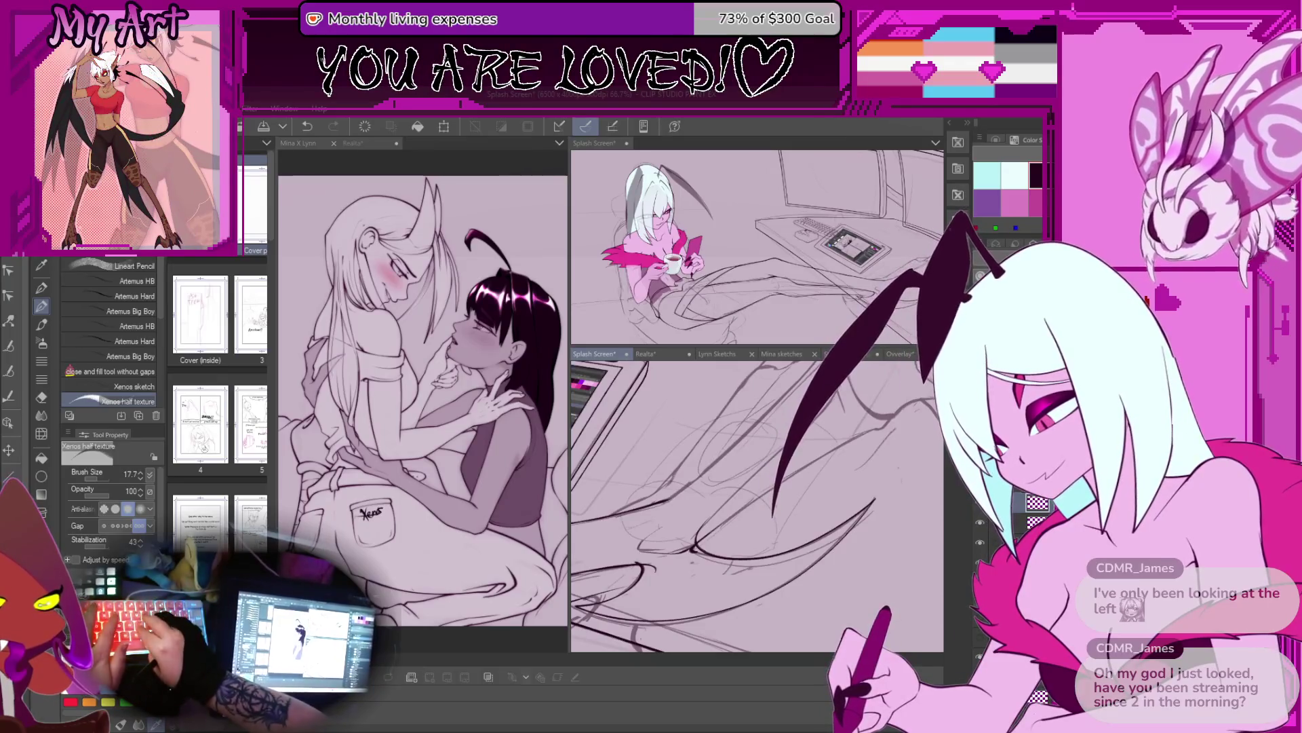
pyautogui.scroll(4, 702, 556)
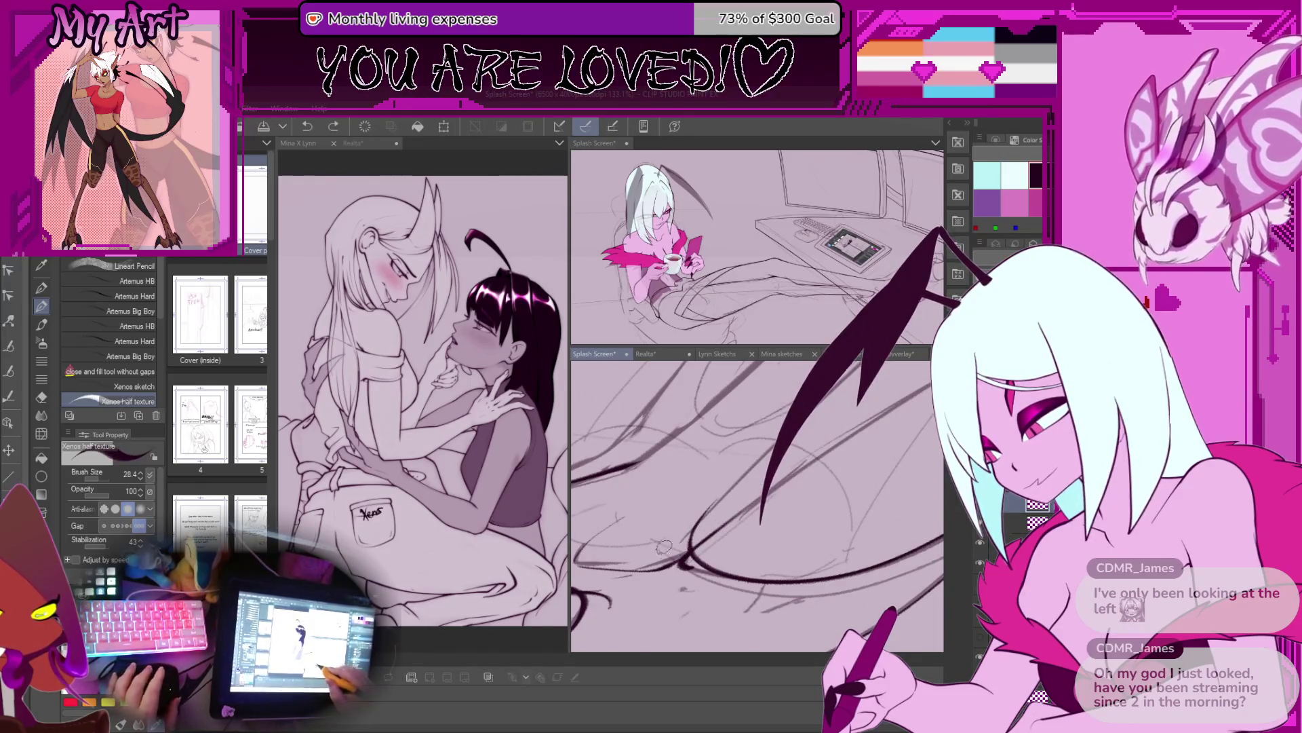
pyautogui.moveTo(710, 535); pyautogui.dragTo(775, 505)
# Step: Lasso a small loop of the wing ink lines, then return to the inking pen
pyautogui.press('m')
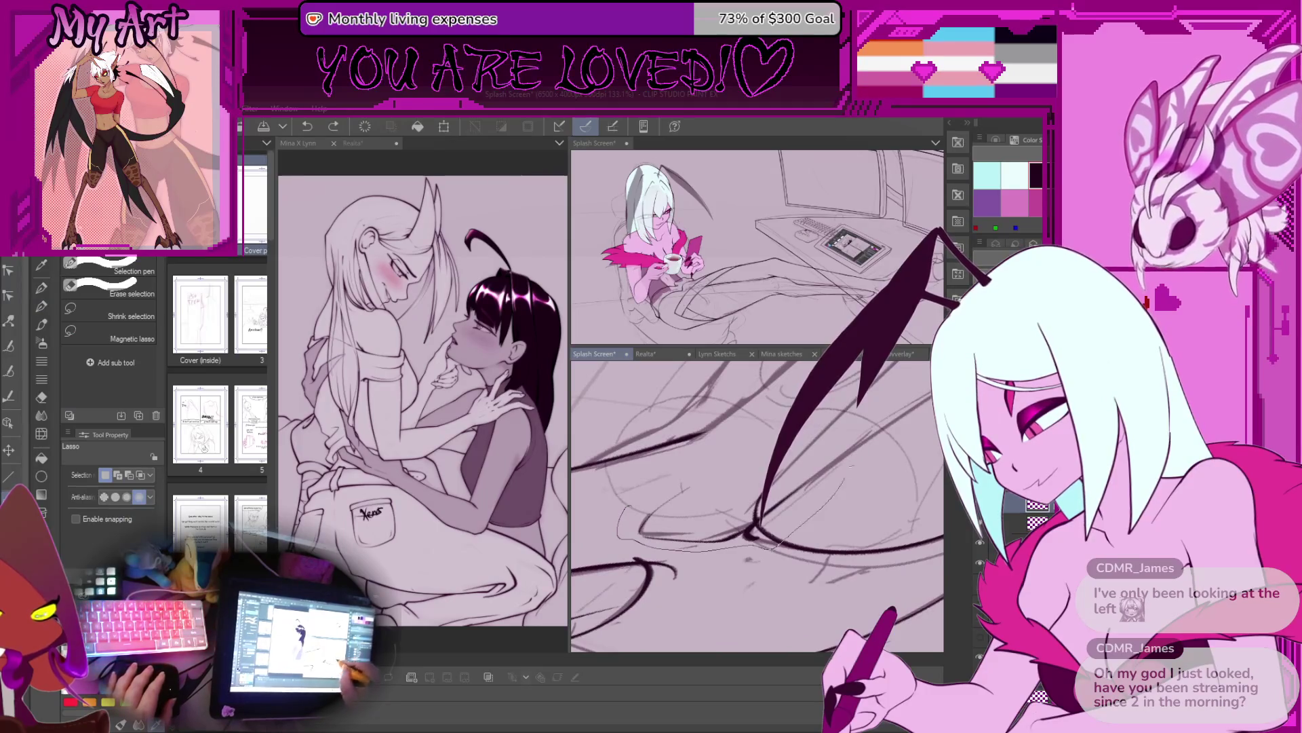
pyautogui.moveTo(847, 475); pyautogui.dragTo(834, 490)
pyautogui.scroll(2, 756, 541)
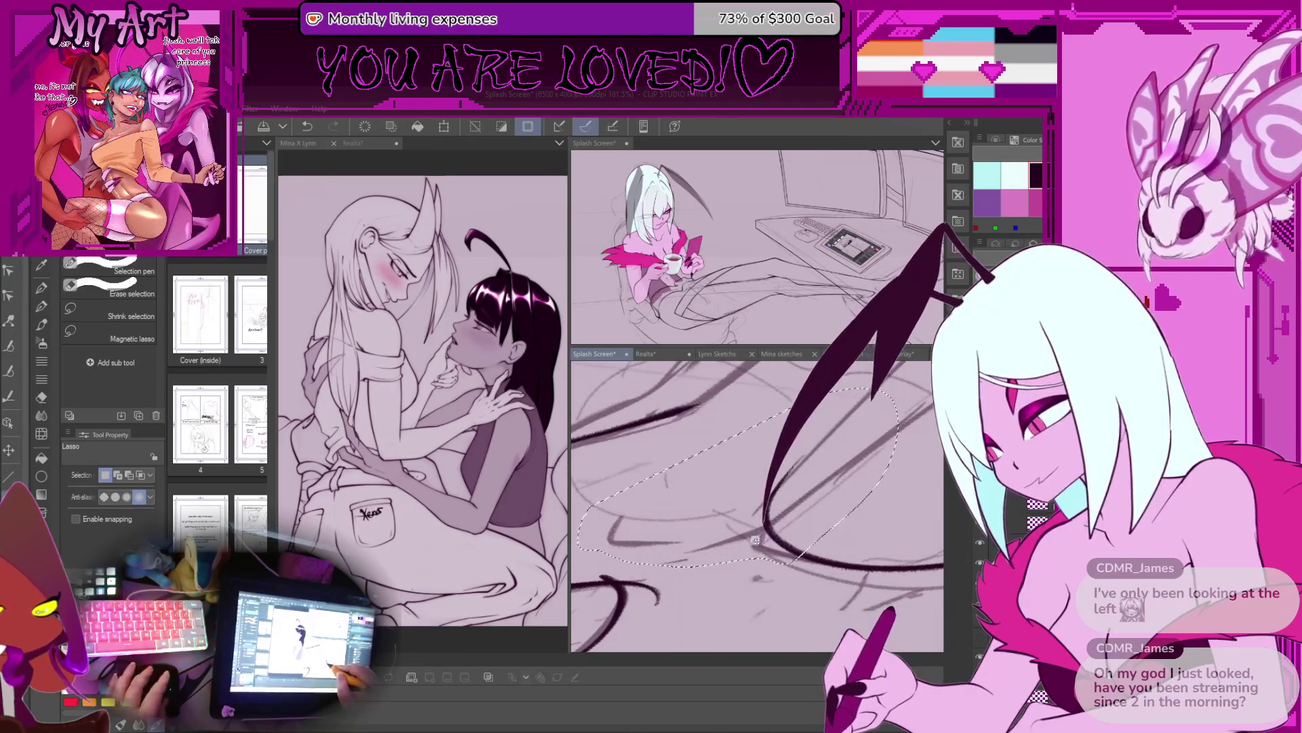
pyautogui.scroll(-4, 755, 541)
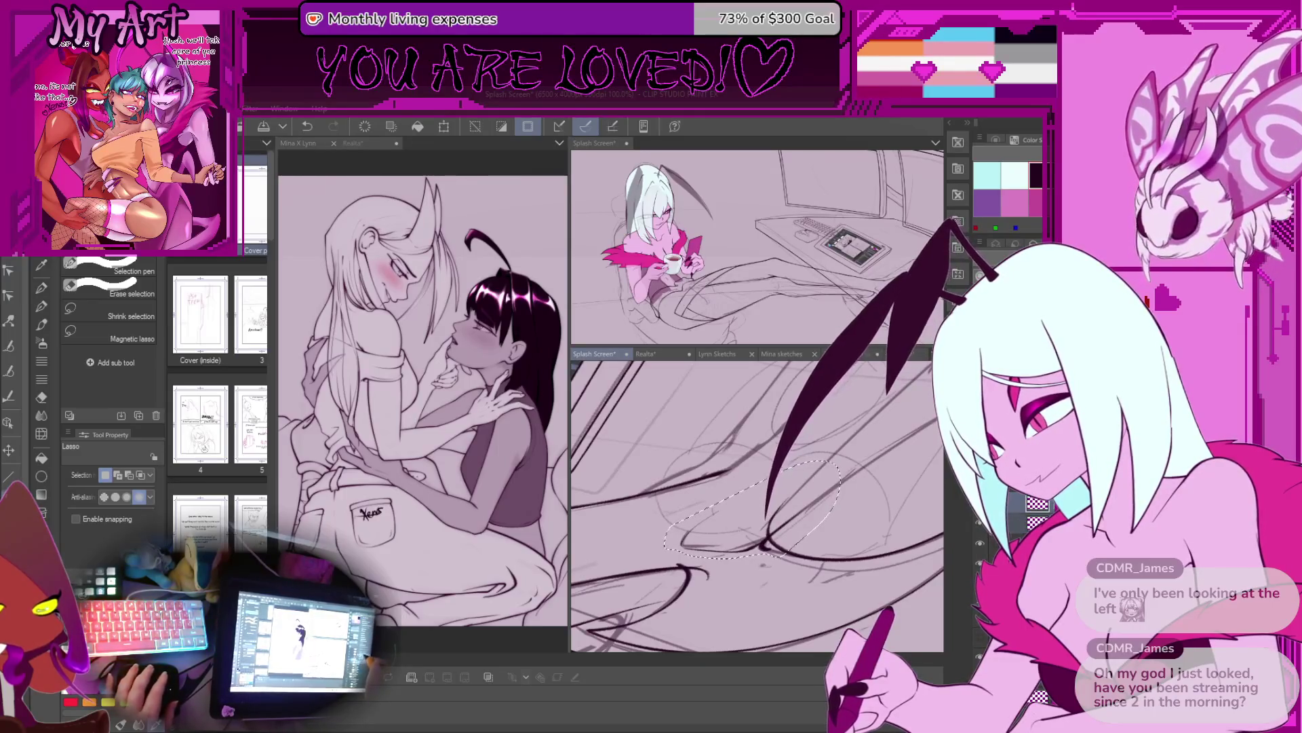
pyautogui.press('p')
pyautogui.scroll(-1, 790, 527)
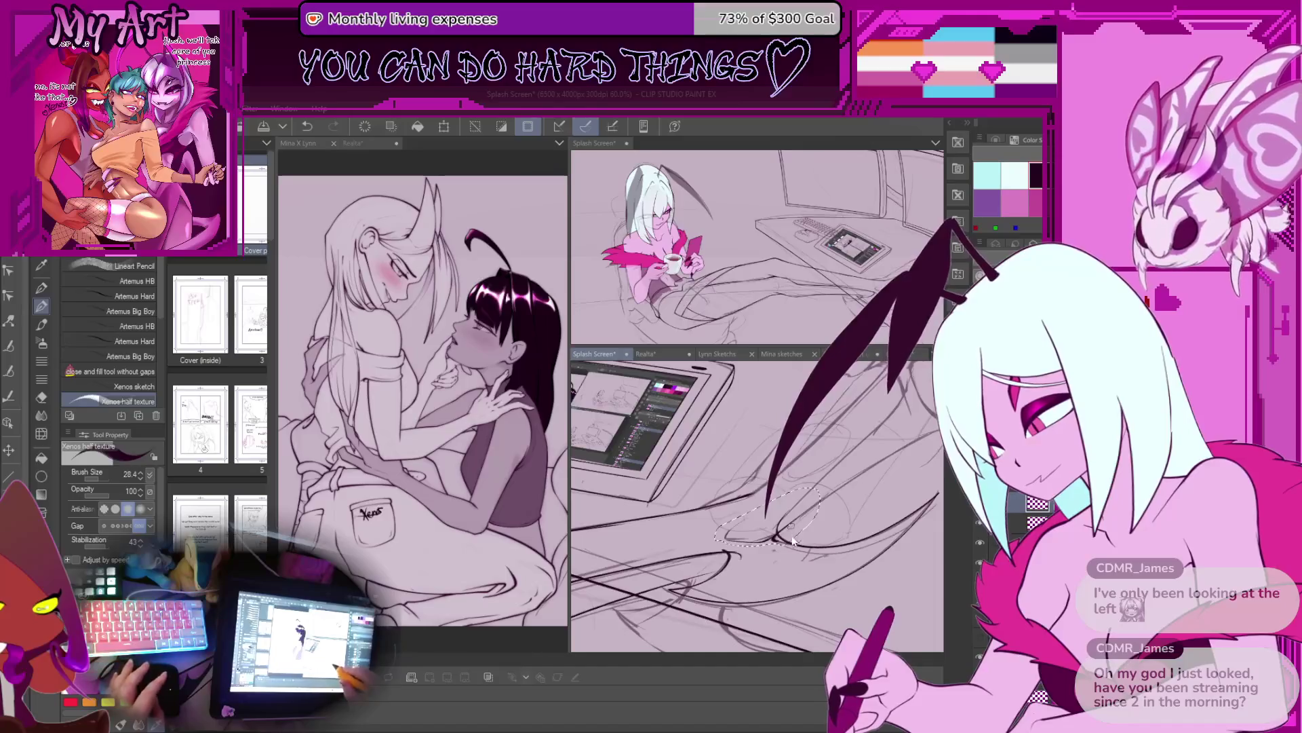
pyautogui.scroll(1, 790, 532)
pyautogui.moveTo(790, 532); pyautogui.dragTo(681, 595)
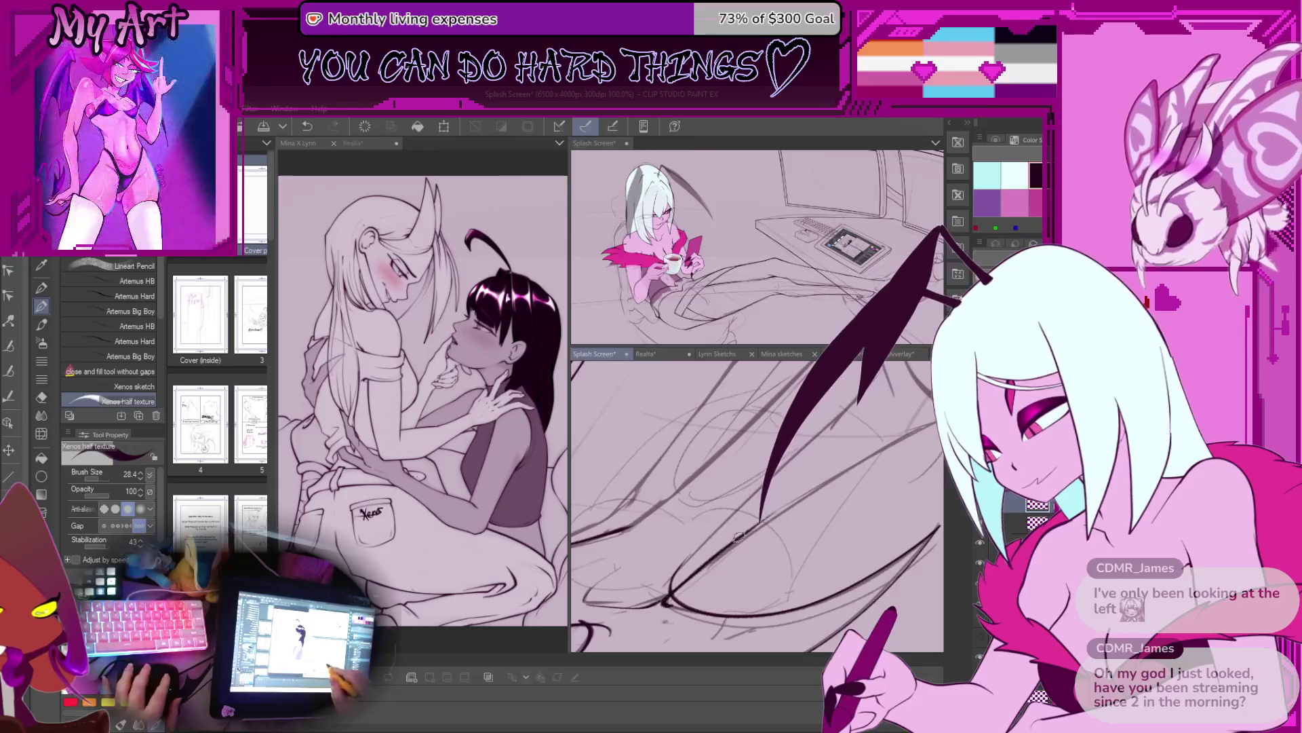
# Step: Pan, rotate and zoom in closely on the lower wing area ready for bold inking
pyautogui.moveTo(884, 444); pyautogui.dragTo(733, 528)
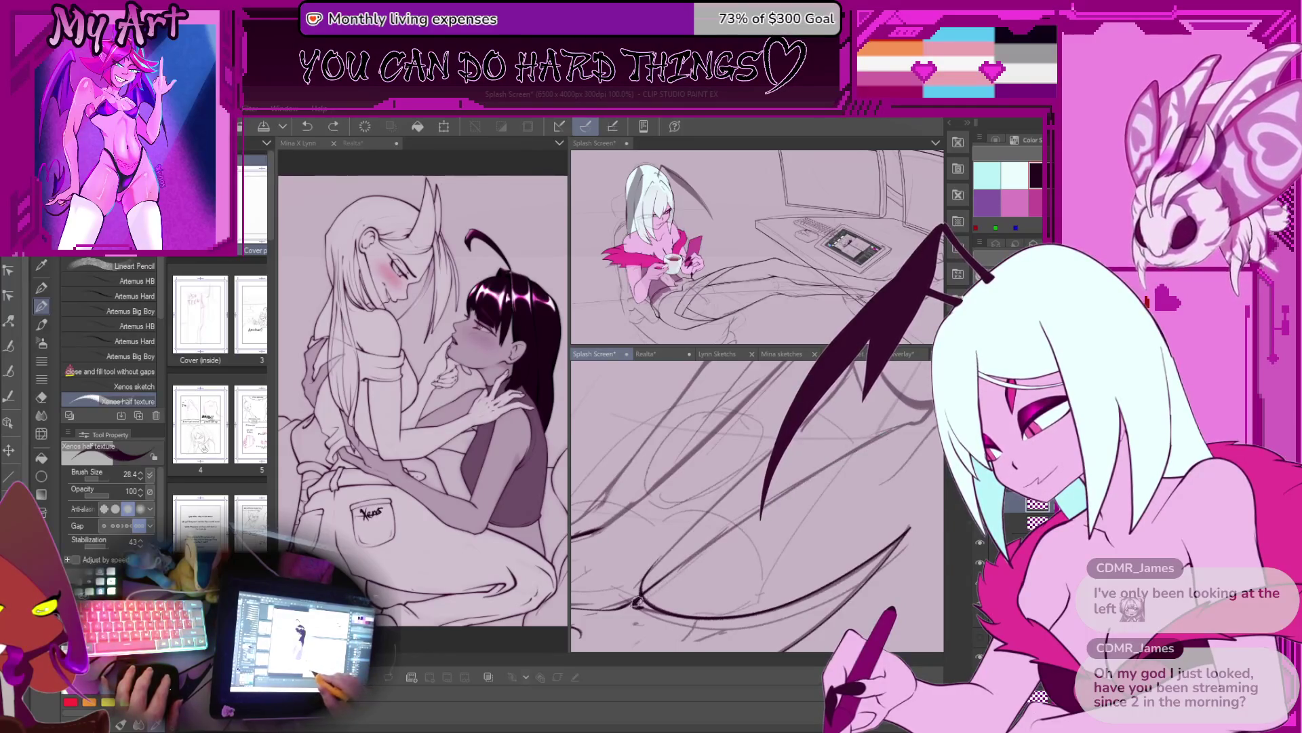
pyautogui.moveTo(908, 412)
pyautogui.mouseDown()
pyautogui.moveTo(757, 496)
pyautogui.moveTo(769, 502)
pyautogui.moveTo(740, 531)
pyautogui.moveTo(701, 538)
pyautogui.mouseUp()
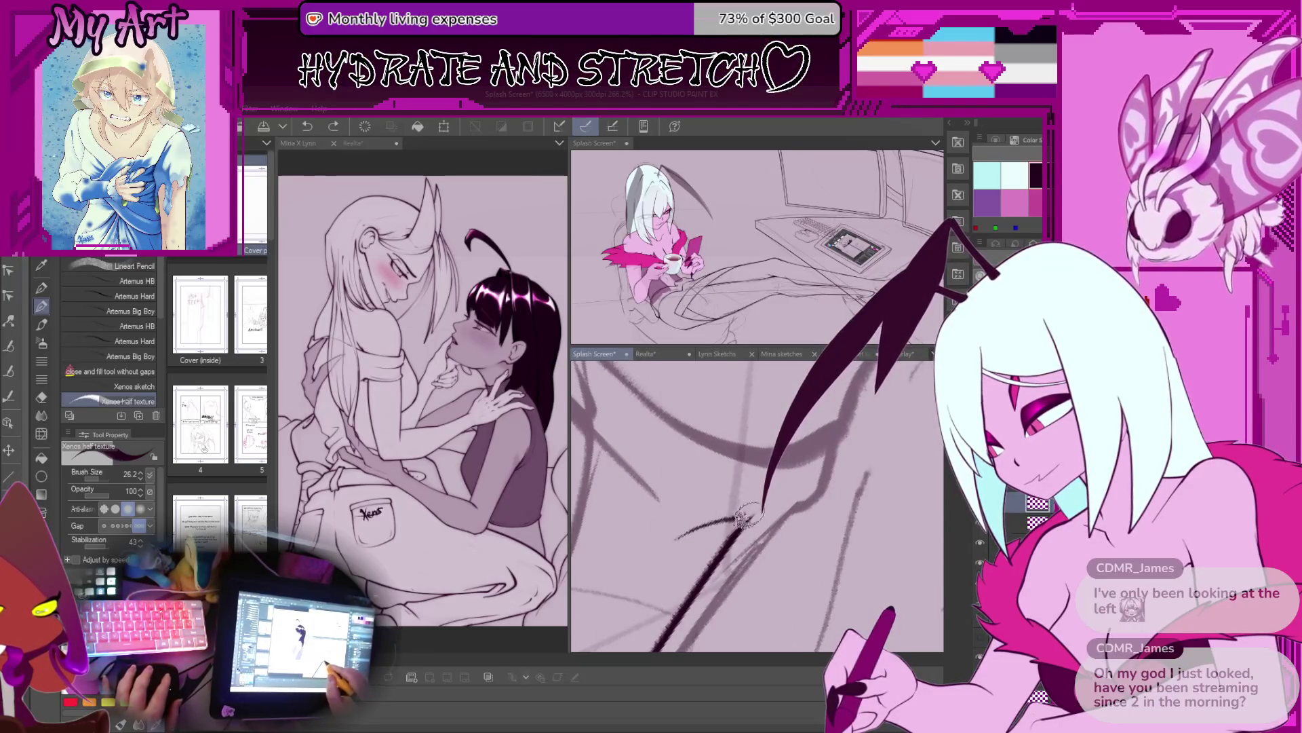
pyautogui.moveTo(822, 507); pyautogui.dragTo(750, 568)
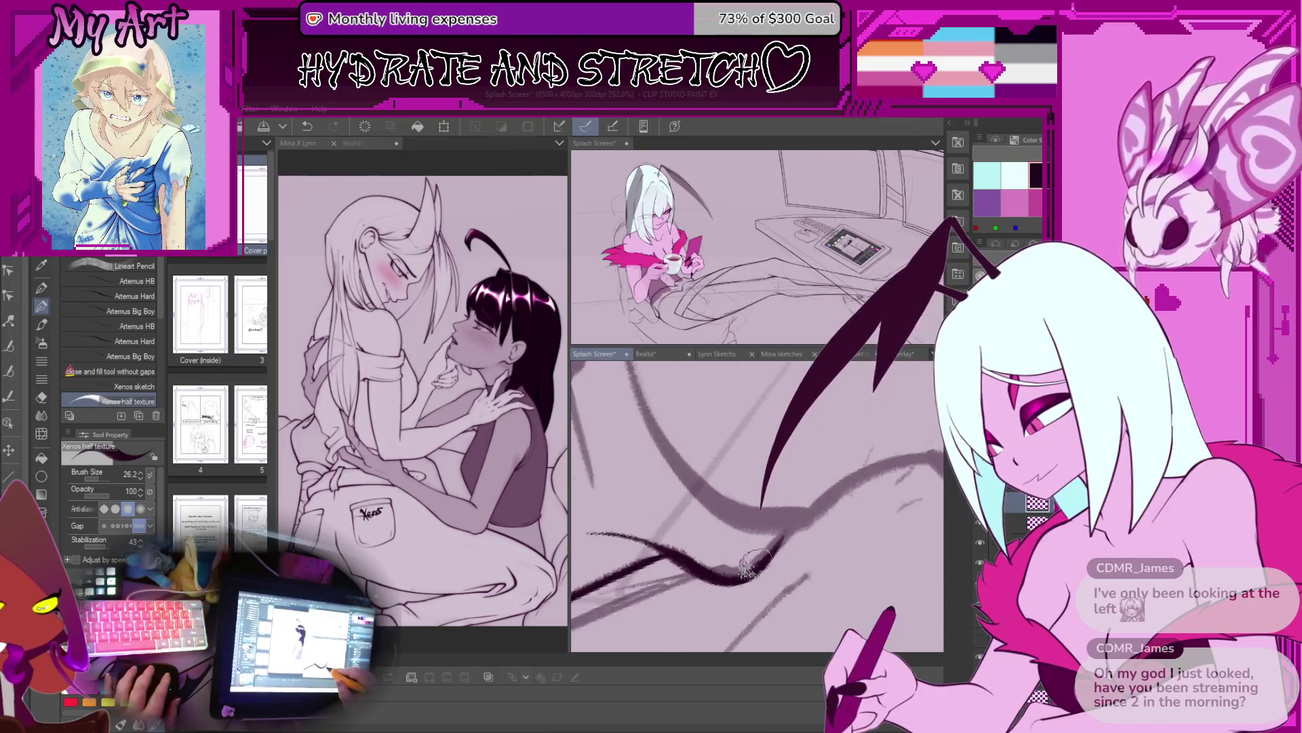
pyautogui.moveTo(666, 550)
pyautogui.mouseDown()
pyautogui.moveTo(738, 540)
pyautogui.moveTo(712, 573)
pyautogui.mouseUp()
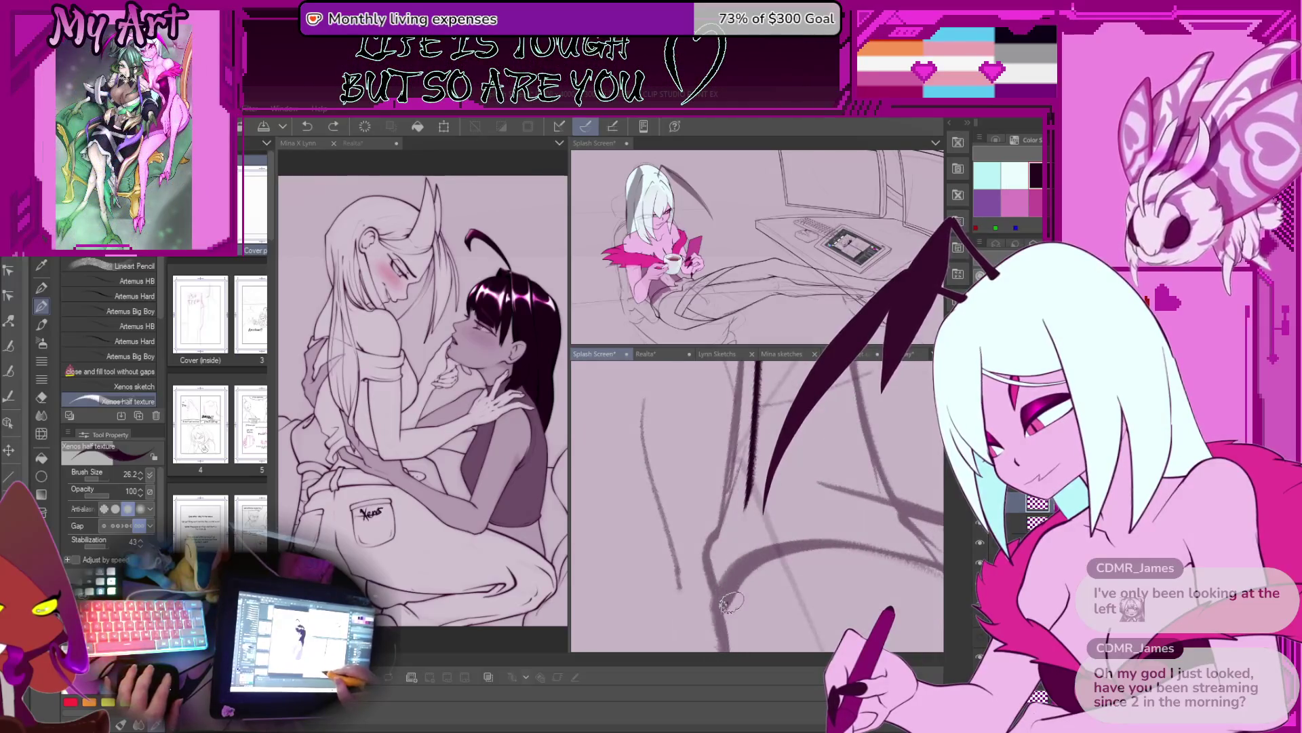
pyautogui.moveTo(845, 467)
pyautogui.mouseDown()
pyautogui.moveTo(744, 557)
pyautogui.moveTo(830, 500)
pyautogui.moveTo(771, 545)
pyautogui.mouseUp()
pyautogui.moveTo(783, 492); pyautogui.dragTo(779, 526)
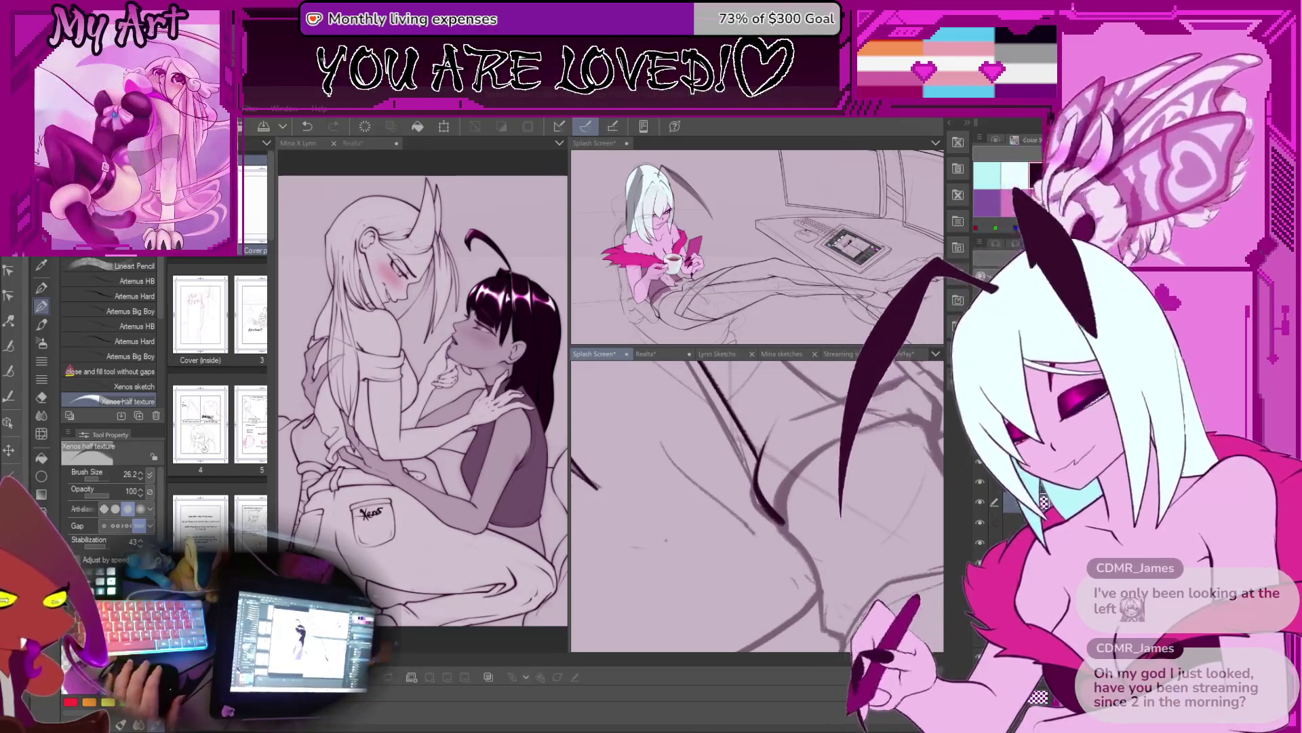
# Step: Look over the desk area, zoom back to the wing, and undo the last dark ink stroke
pyautogui.moveTo(782, 438)
pyautogui.mouseDown()
pyautogui.moveTo(748, 510)
pyautogui.moveTo(838, 462)
pyautogui.moveTo(824, 448)
pyautogui.moveTo(804, 460)
pyautogui.moveTo(827, 453)
pyautogui.mouseUp()
pyautogui.moveTo(743, 440); pyautogui.dragTo(661, 563)
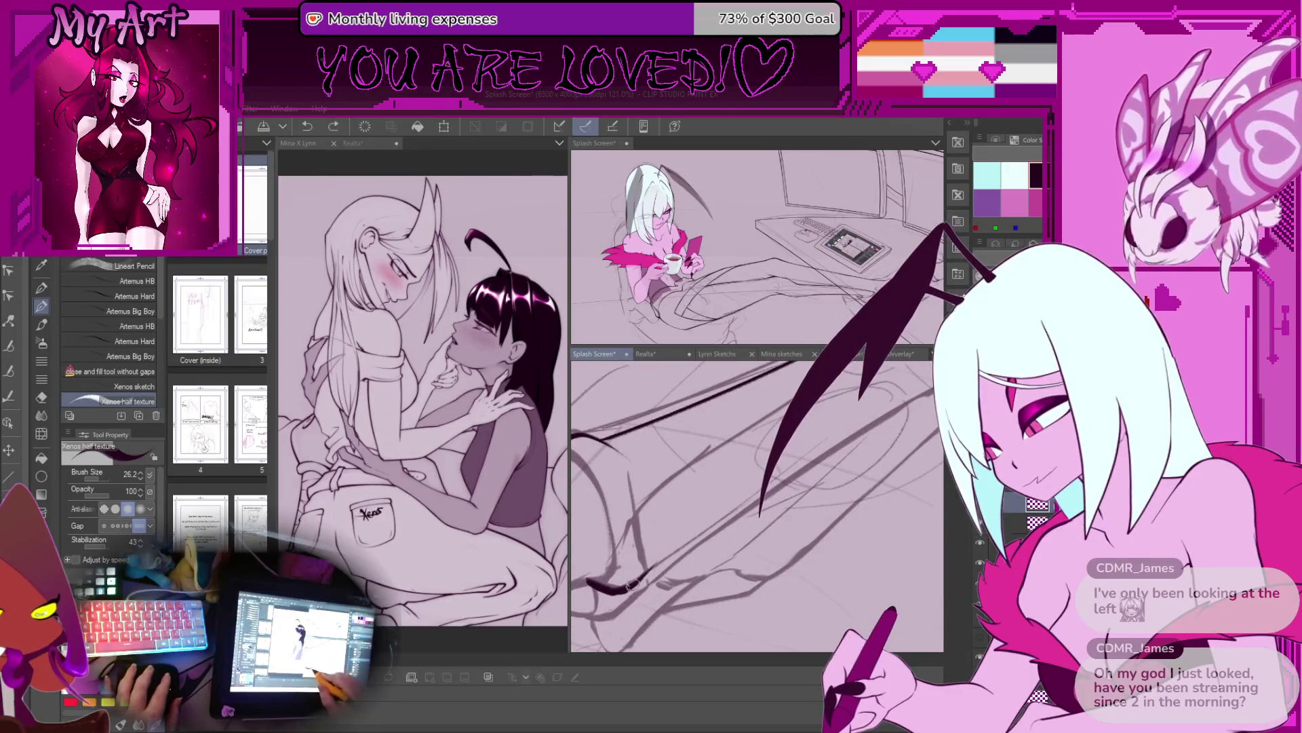
pyautogui.moveTo(776, 489); pyautogui.dragTo(606, 598)
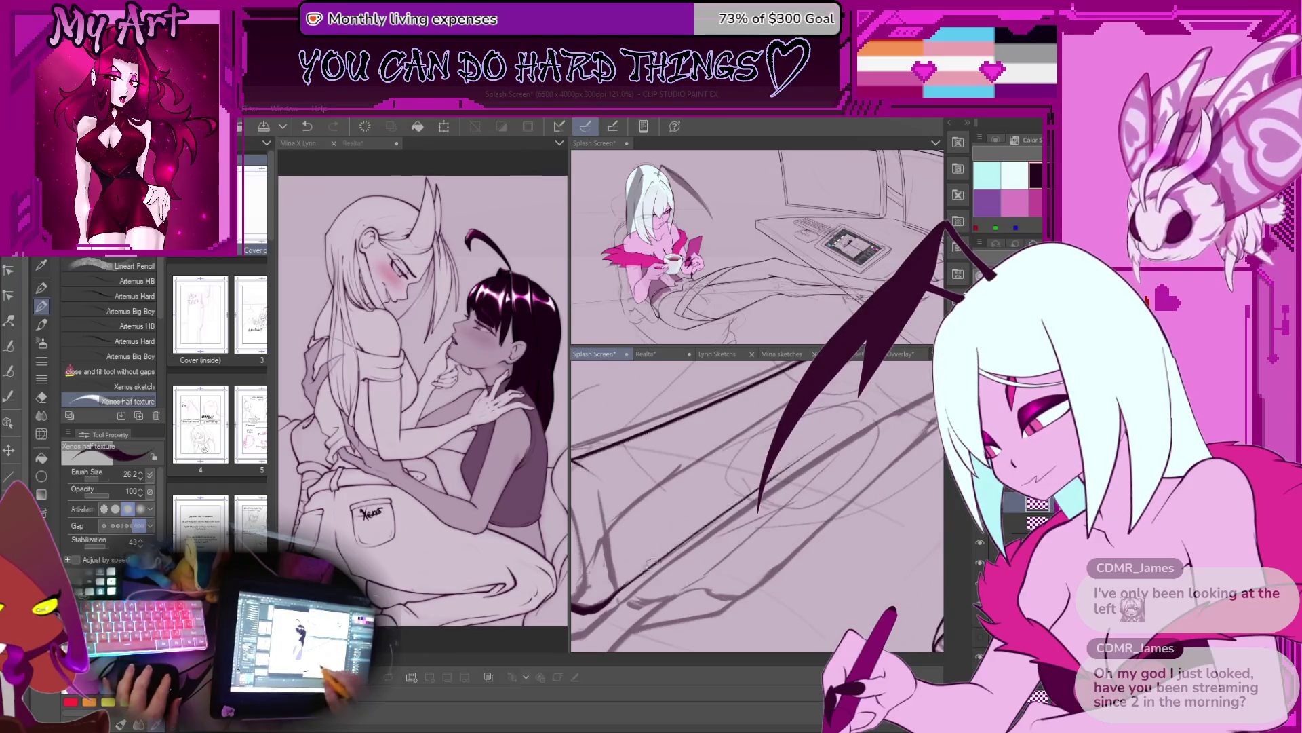
pyautogui.moveTo(642, 578); pyautogui.dragTo(616, 595)
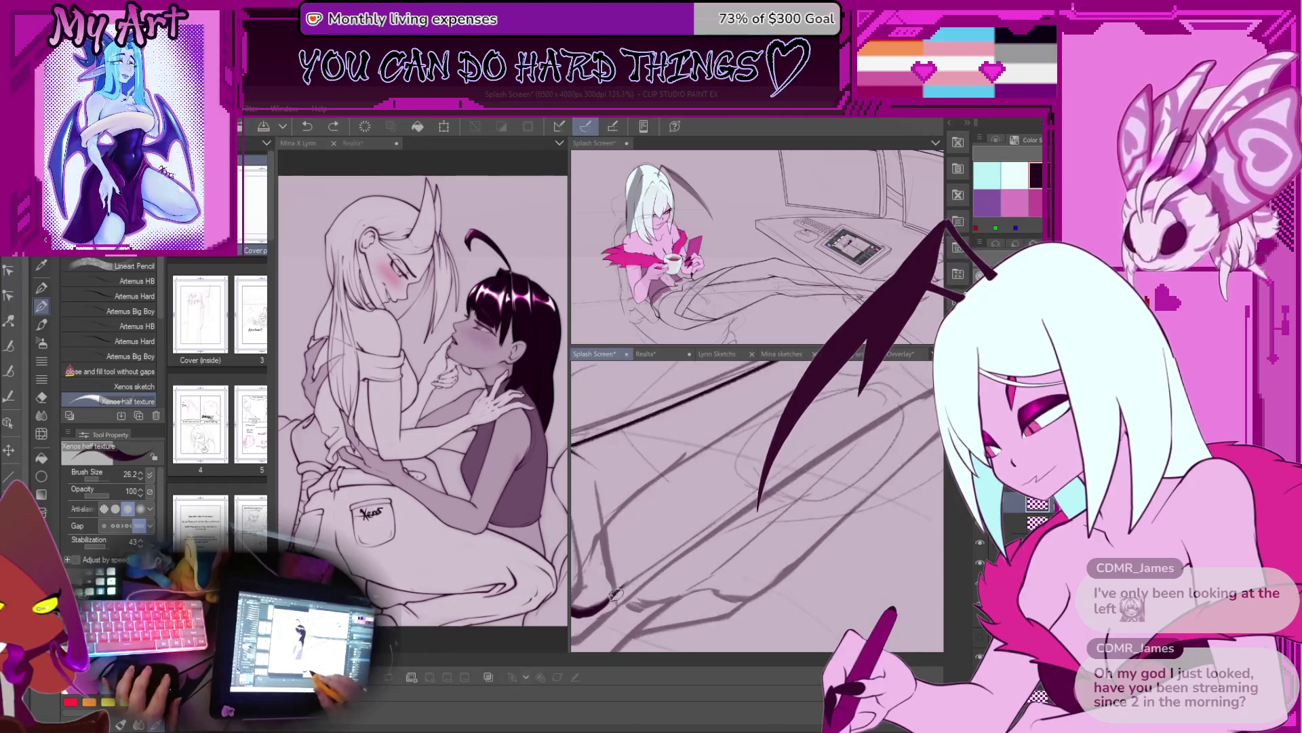
pyautogui.moveTo(870, 403)
pyautogui.mouseDown()
pyautogui.moveTo(757, 544)
pyautogui.moveTo(716, 505)
pyautogui.mouseUp()
pyautogui.scroll(2, 717, 505)
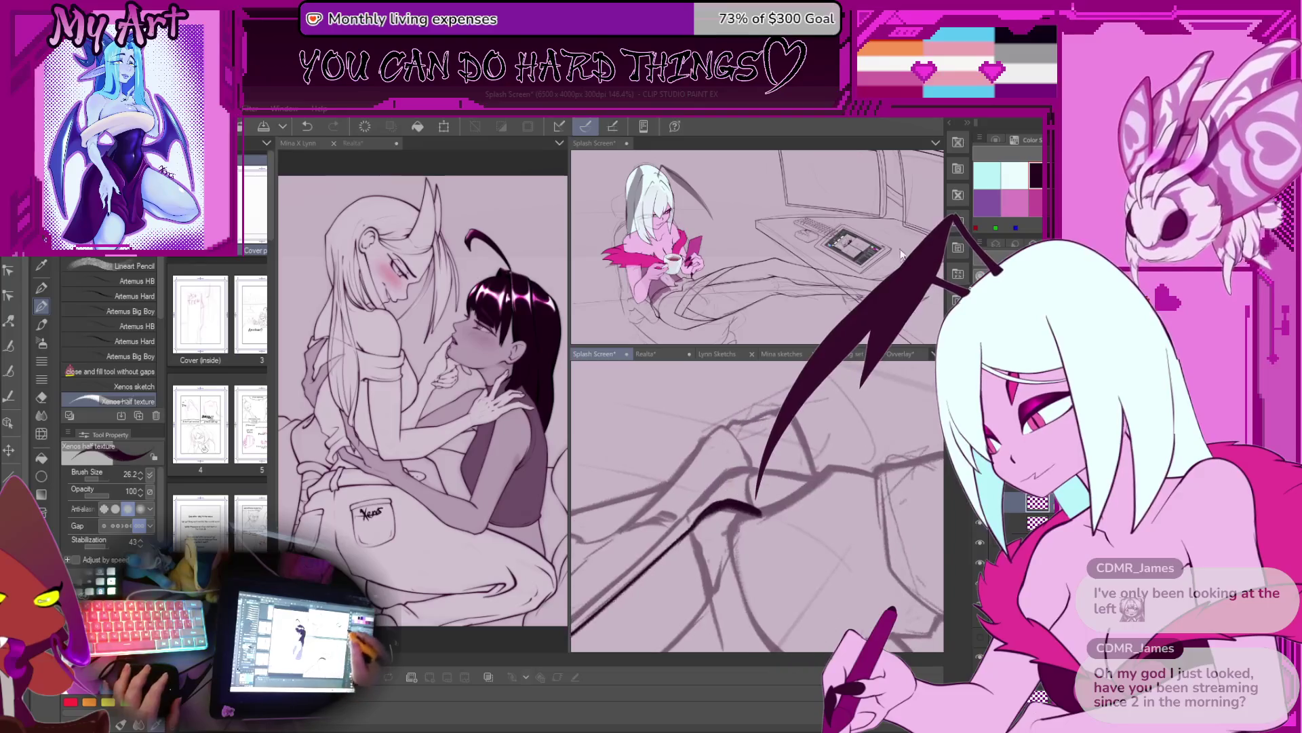
pyautogui.scroll(2, 758, 502)
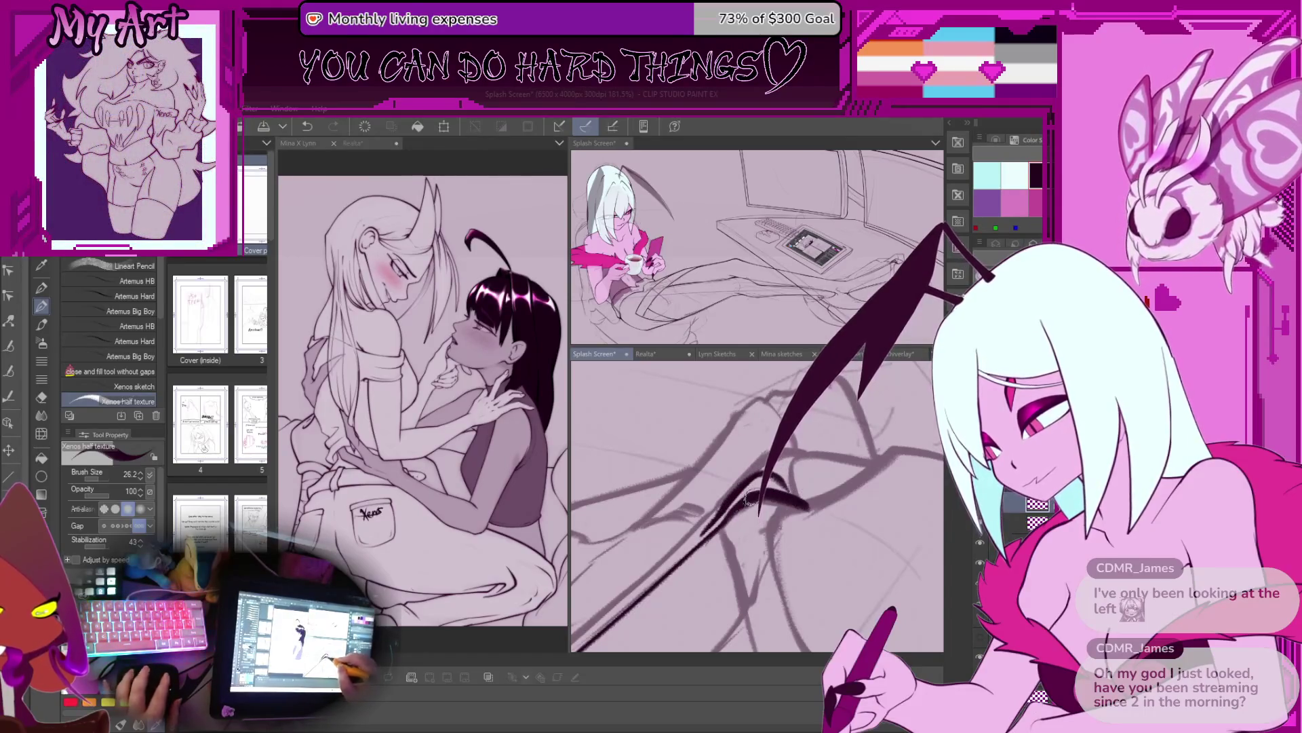
pyautogui.hotkey('ctrl', 'z')
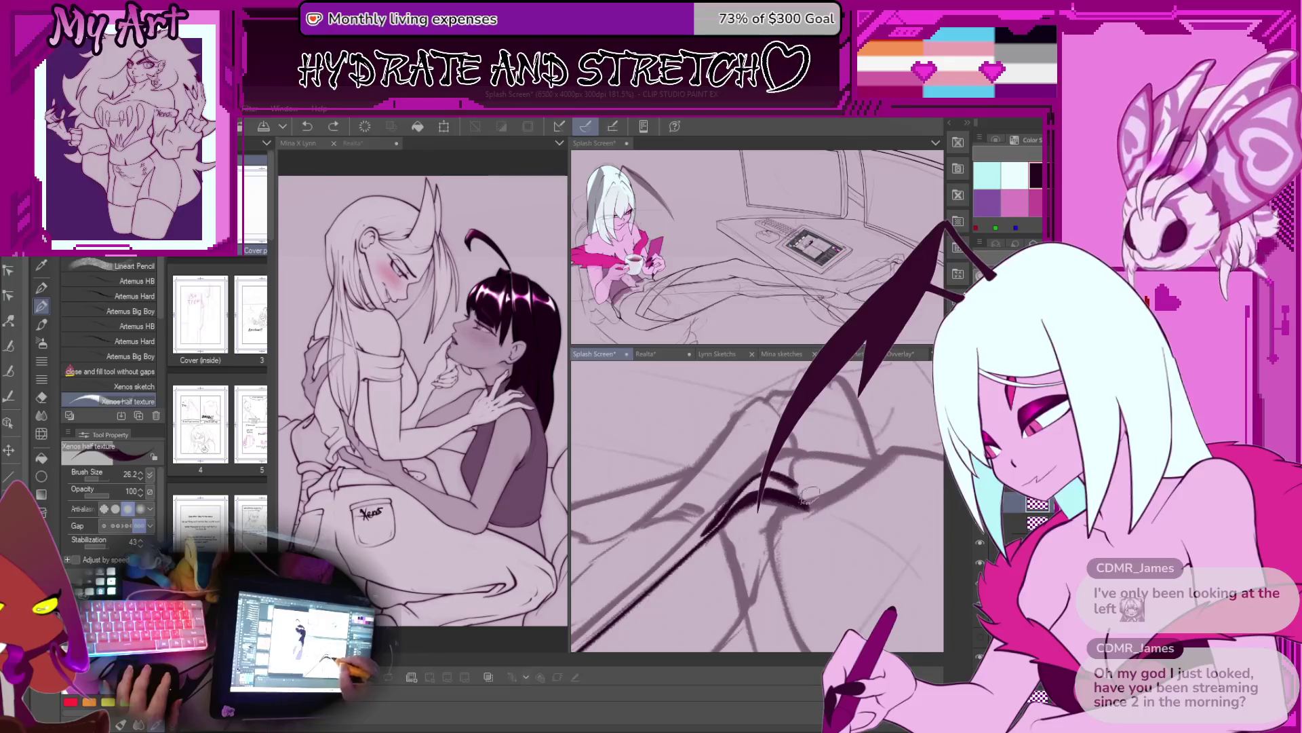
# Step: Ink a short dark wing stroke, then undo and redo it to compare
pyautogui.moveTo(791, 483); pyautogui.dragTo(814, 502)
pyautogui.scroll(-3, 780, 475)
pyautogui.scroll(-3, 766, 457)
pyautogui.scroll(4, 855, 489)
pyautogui.scroll(2, 855, 488)
pyautogui.hotkey('ctrl', 'z')
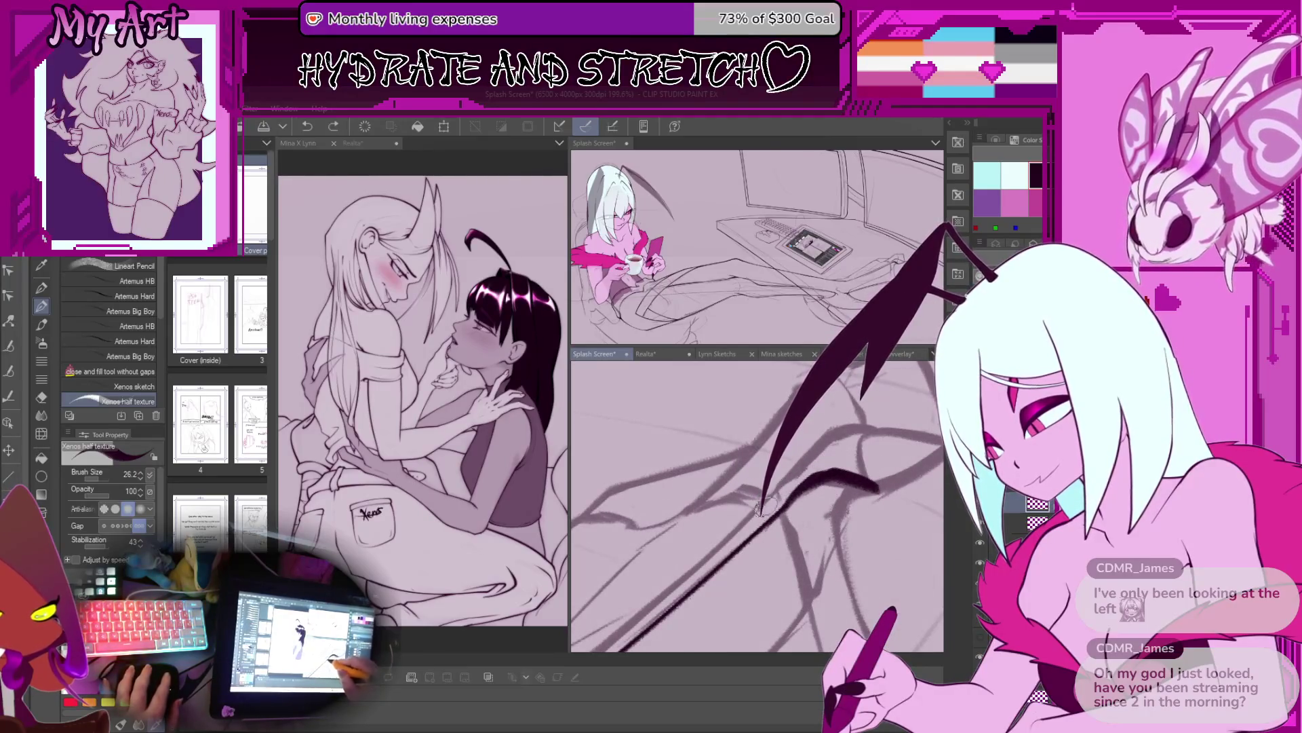
pyautogui.scroll(-2, 753, 495)
pyautogui.hotkey('ctrl', 'y')
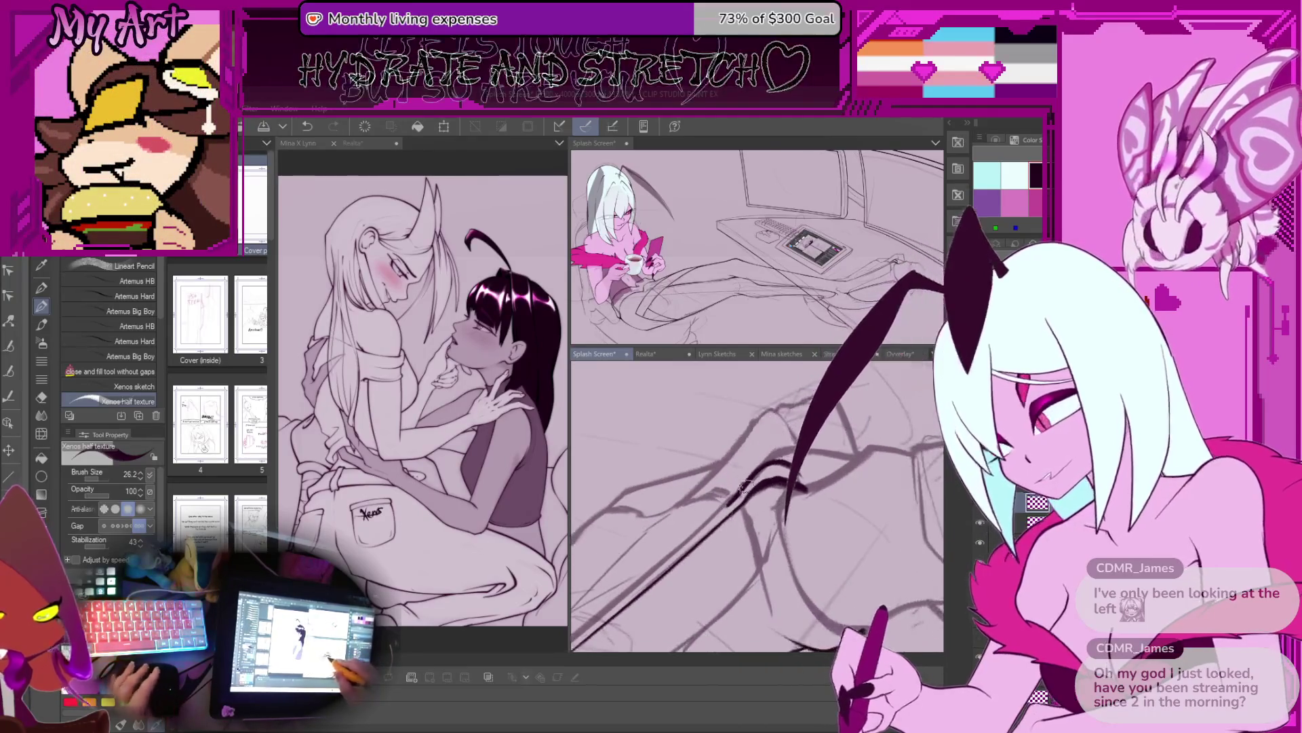
pyautogui.scroll(2, 745, 488)
# Step: Shrink the inking brush to 15.2 and retry the long tapered wing strokes
pyautogui.hotkey('ctrl', 'z')
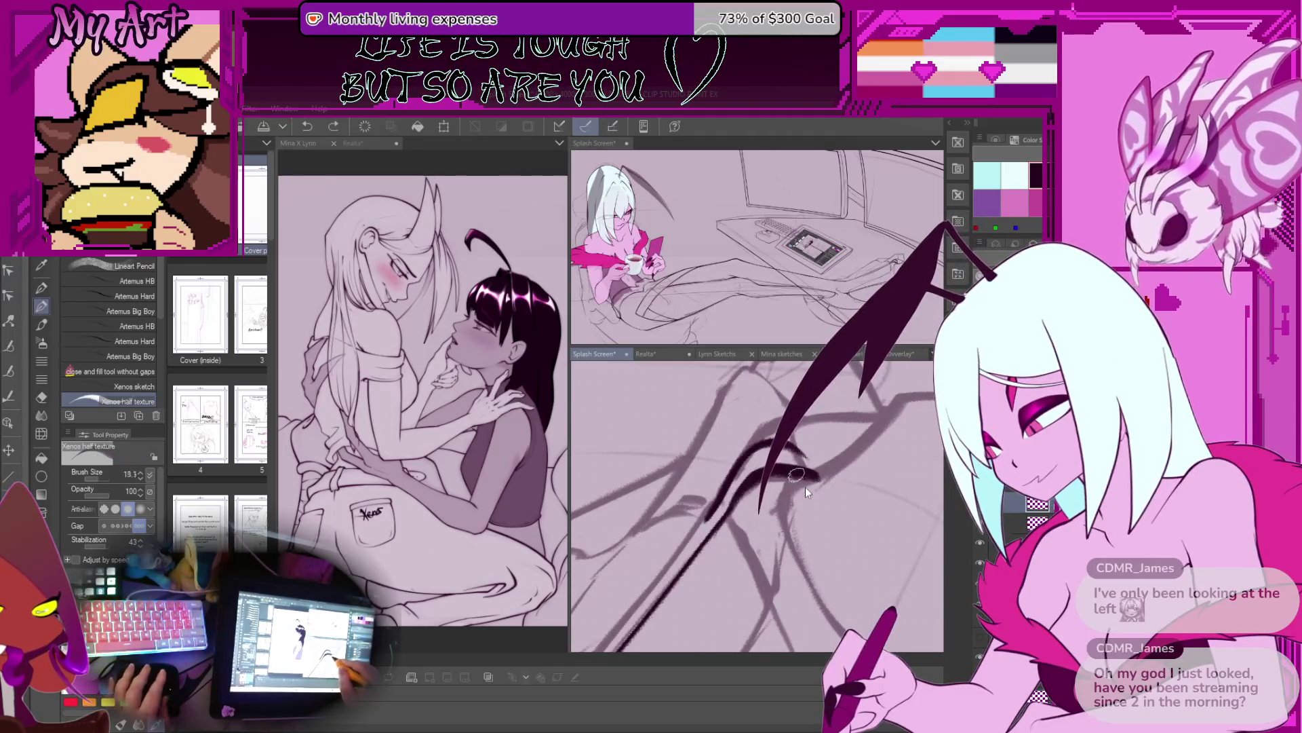
pyautogui.scroll(2, 804, 487)
pyautogui.hotkey('ctrl', 'y')
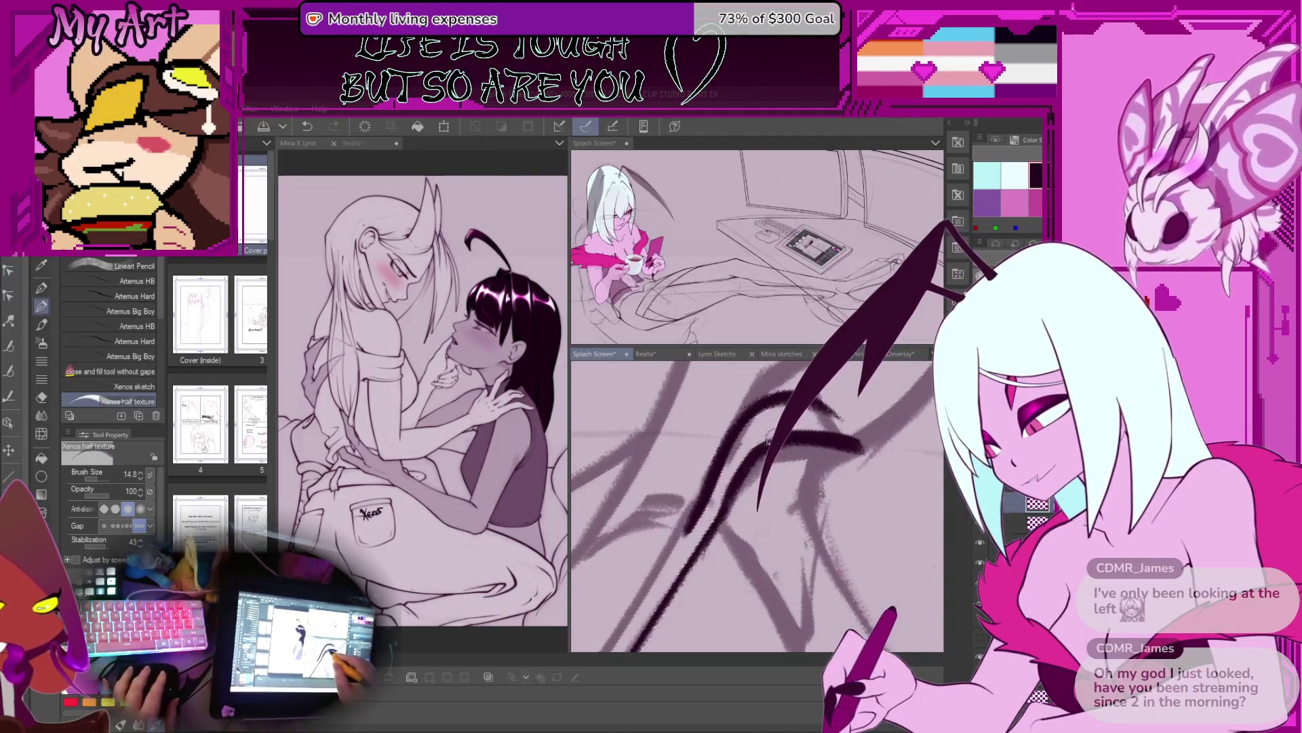
pyautogui.scroll(-5, 789, 438)
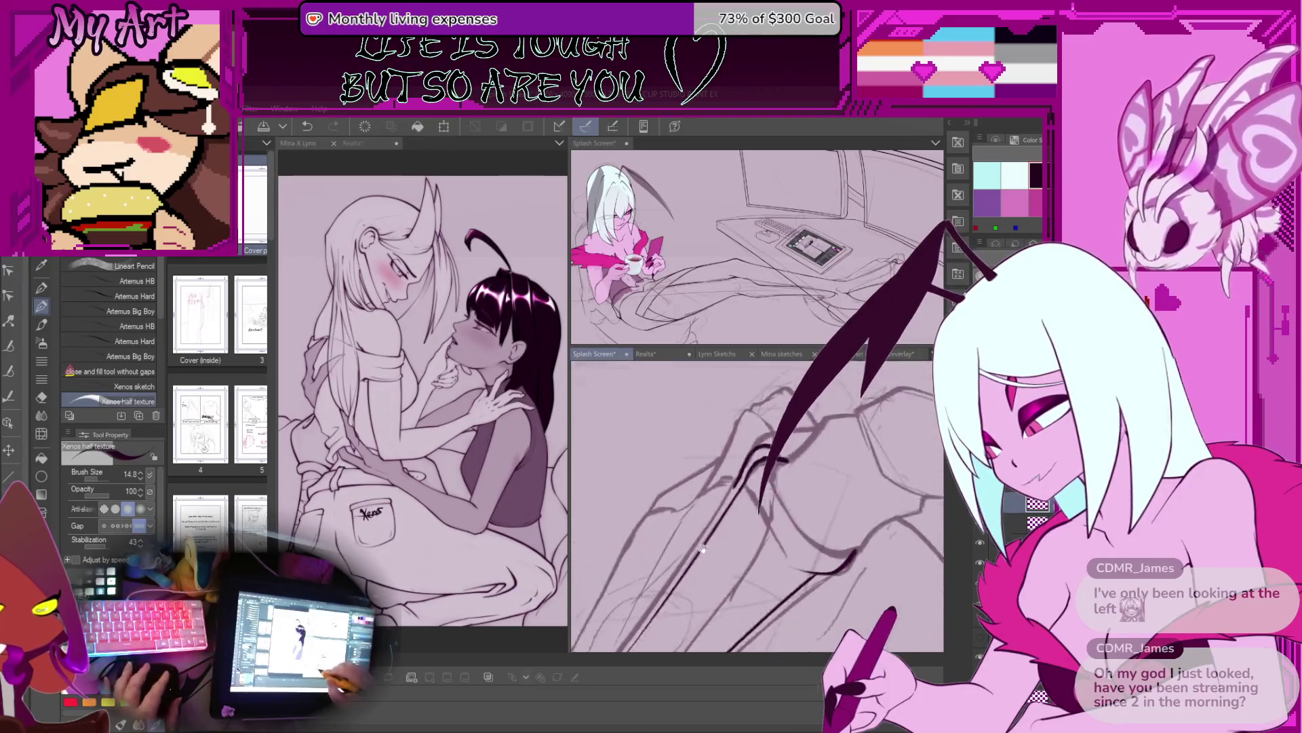
pyautogui.scroll(4, 657, 541)
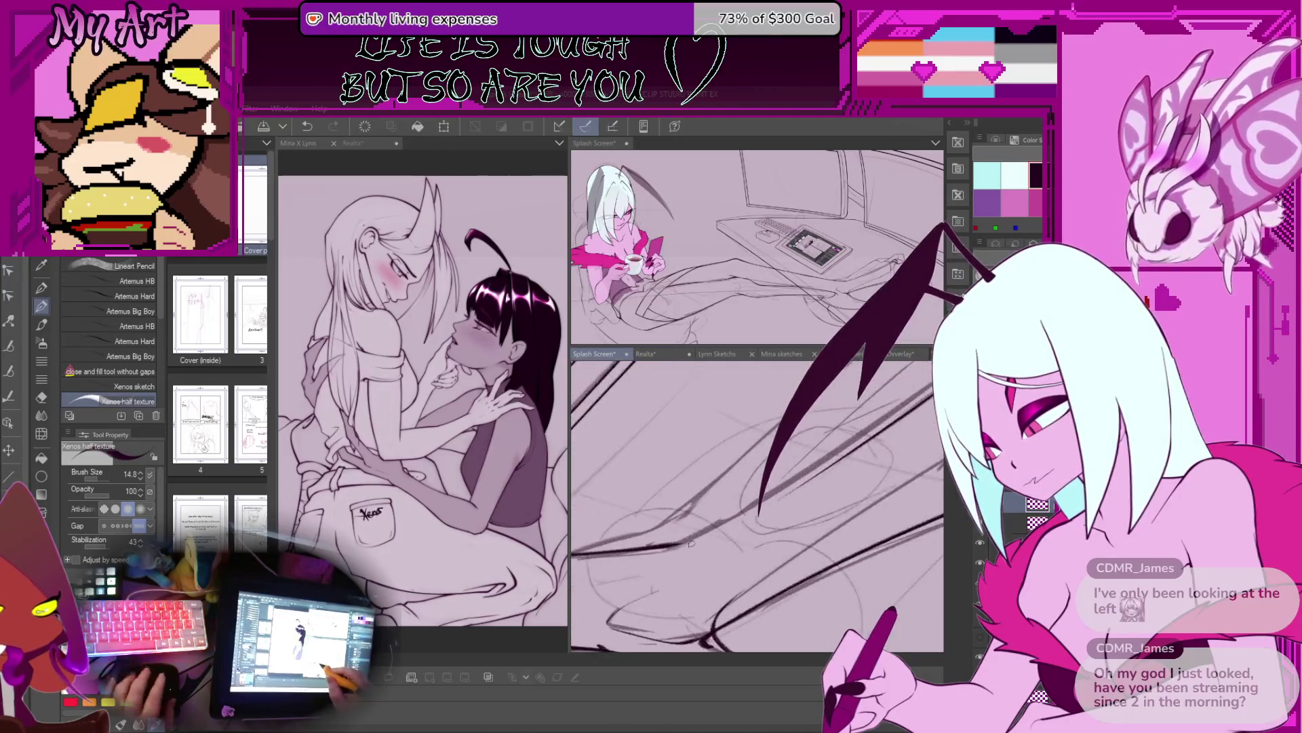
pyautogui.scroll(-2, 730, 518)
pyautogui.hotkey('ctrl', 'z')
pyautogui.scroll(3, 744, 432)
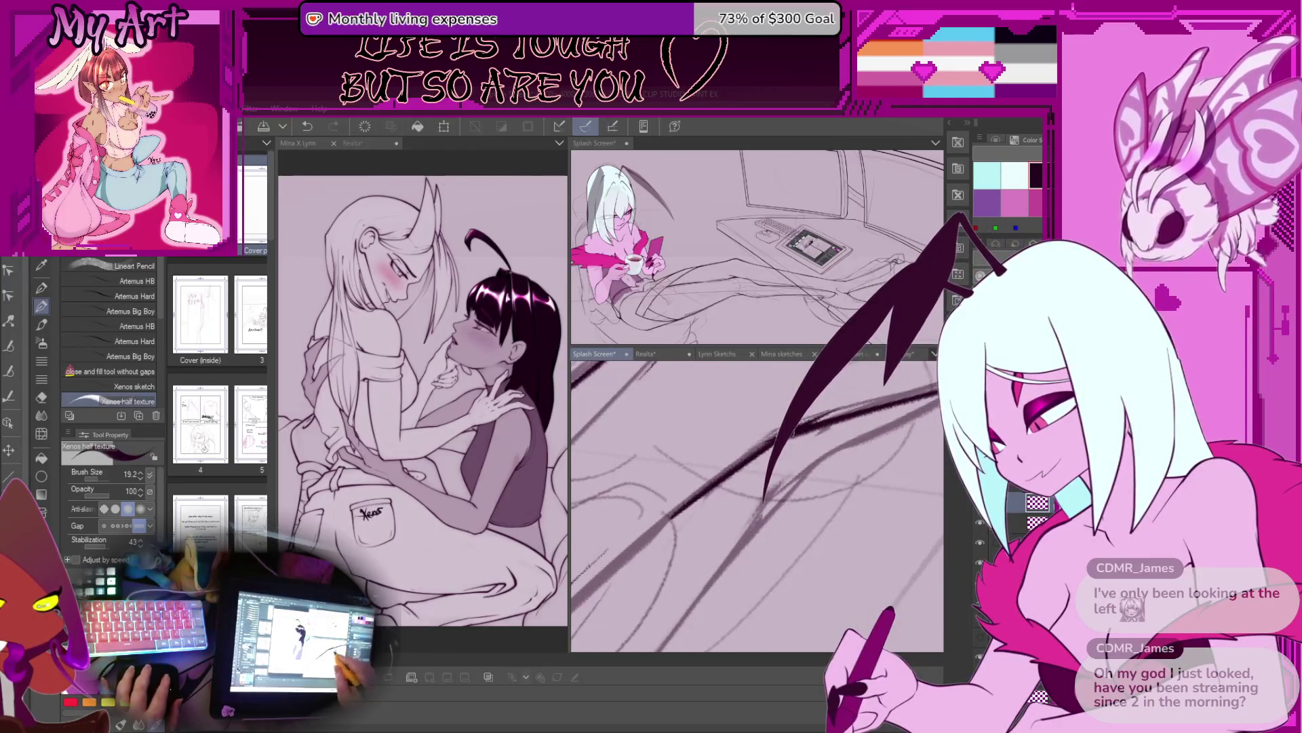
pyautogui.scroll(-3, 795, 428)
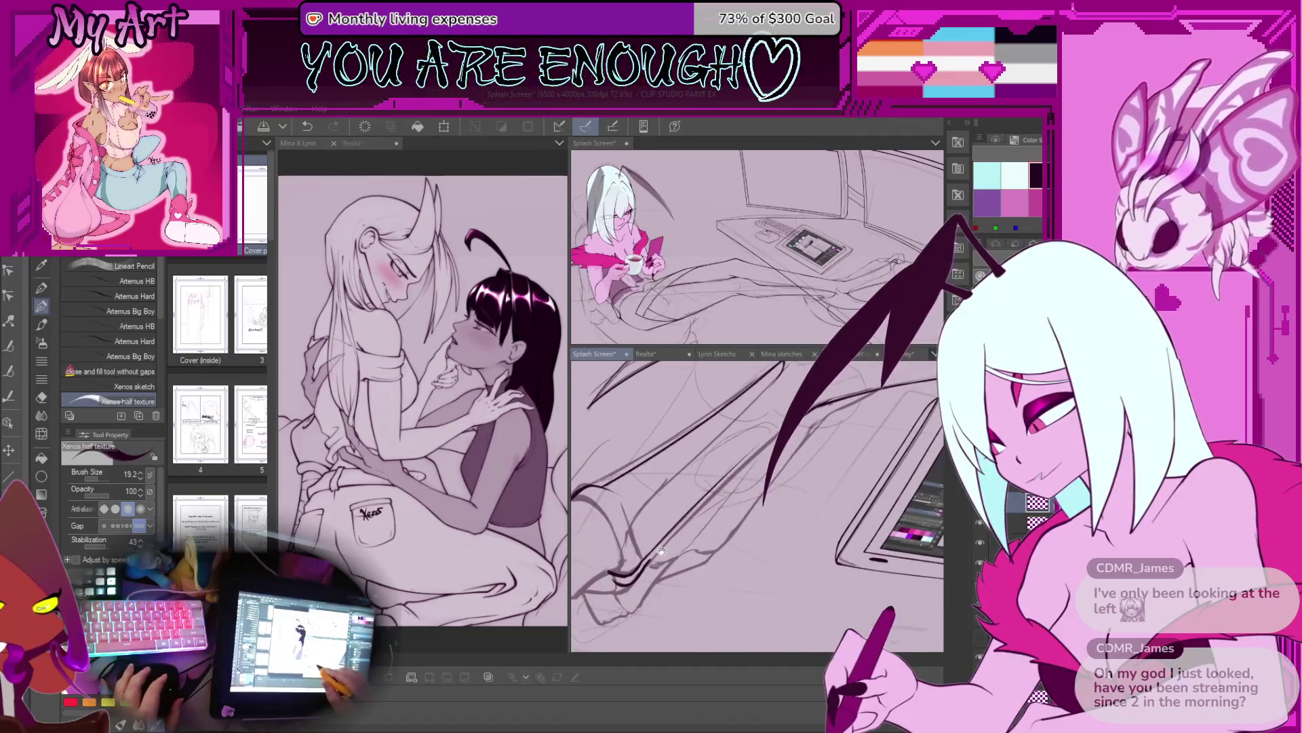
# Step: Redraw the long dark diagonal stroke from the lower left and save the illustration
pyautogui.scroll(2, 661, 551)
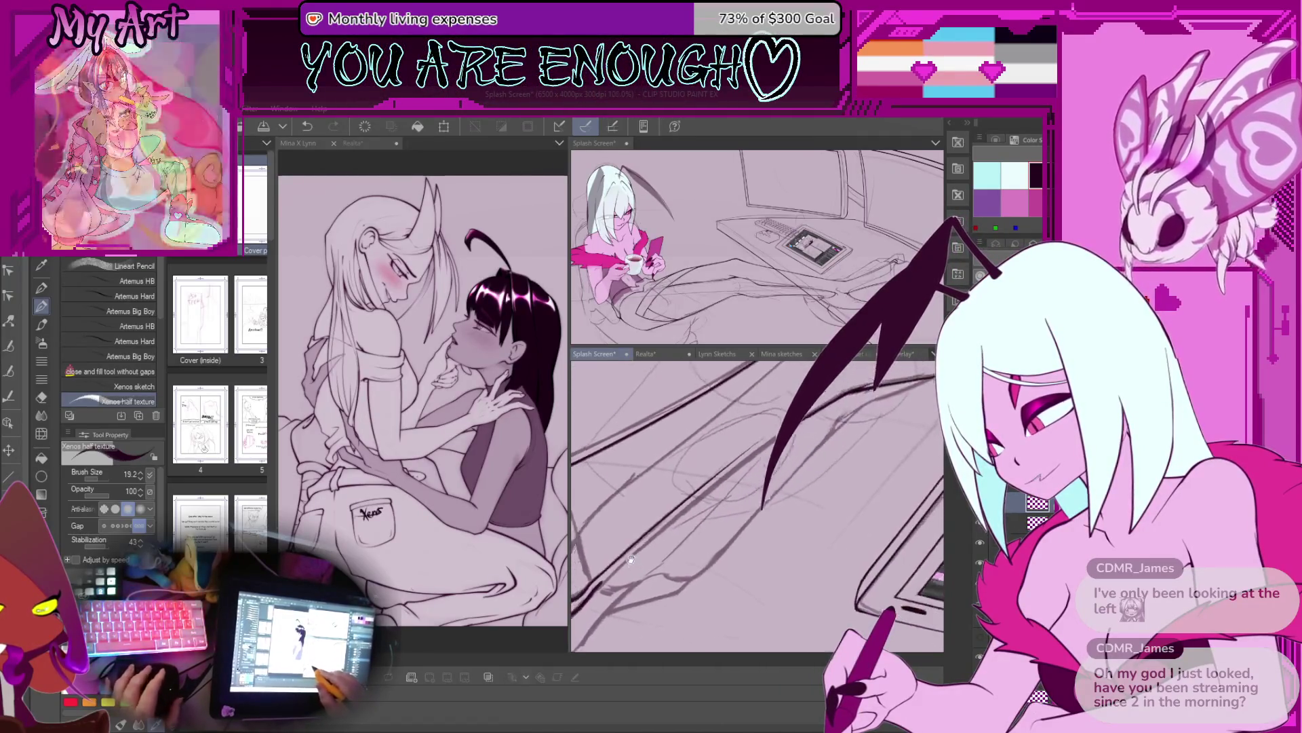
pyautogui.scroll(1, 630, 559)
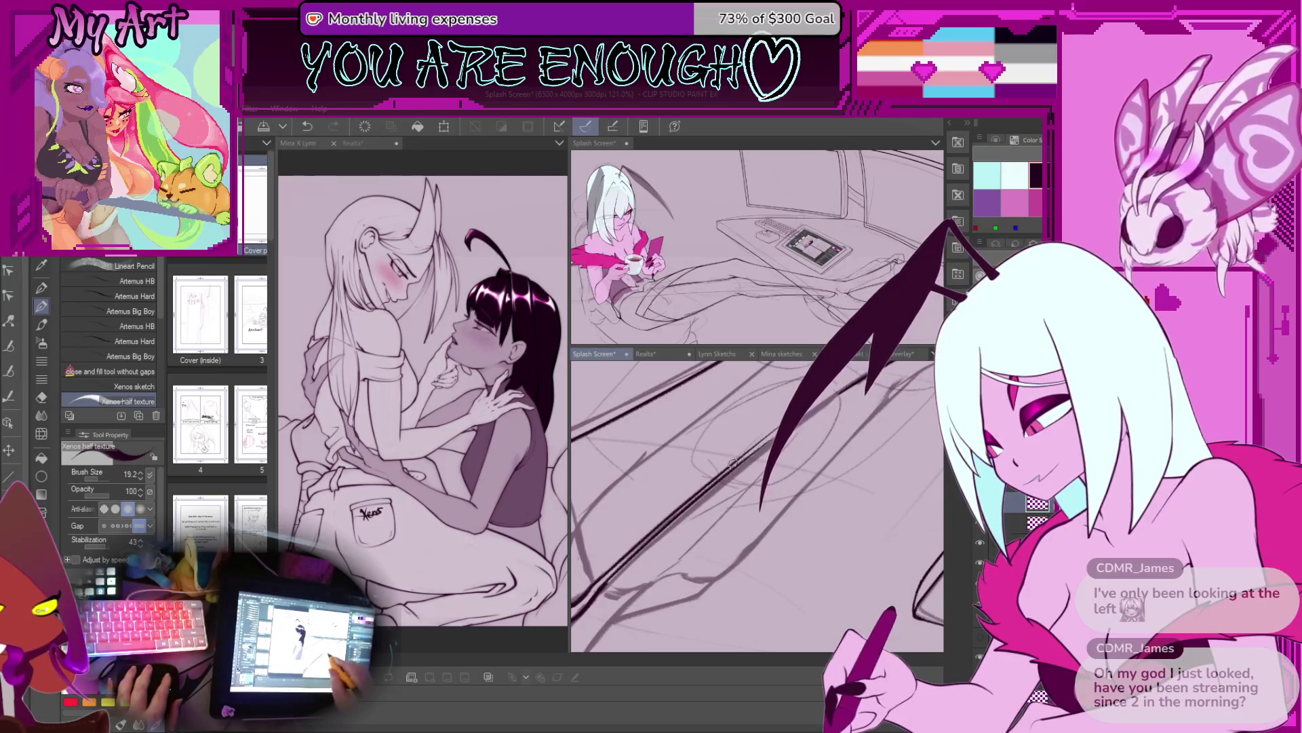
pyautogui.hotkey('ctrl', 'z')
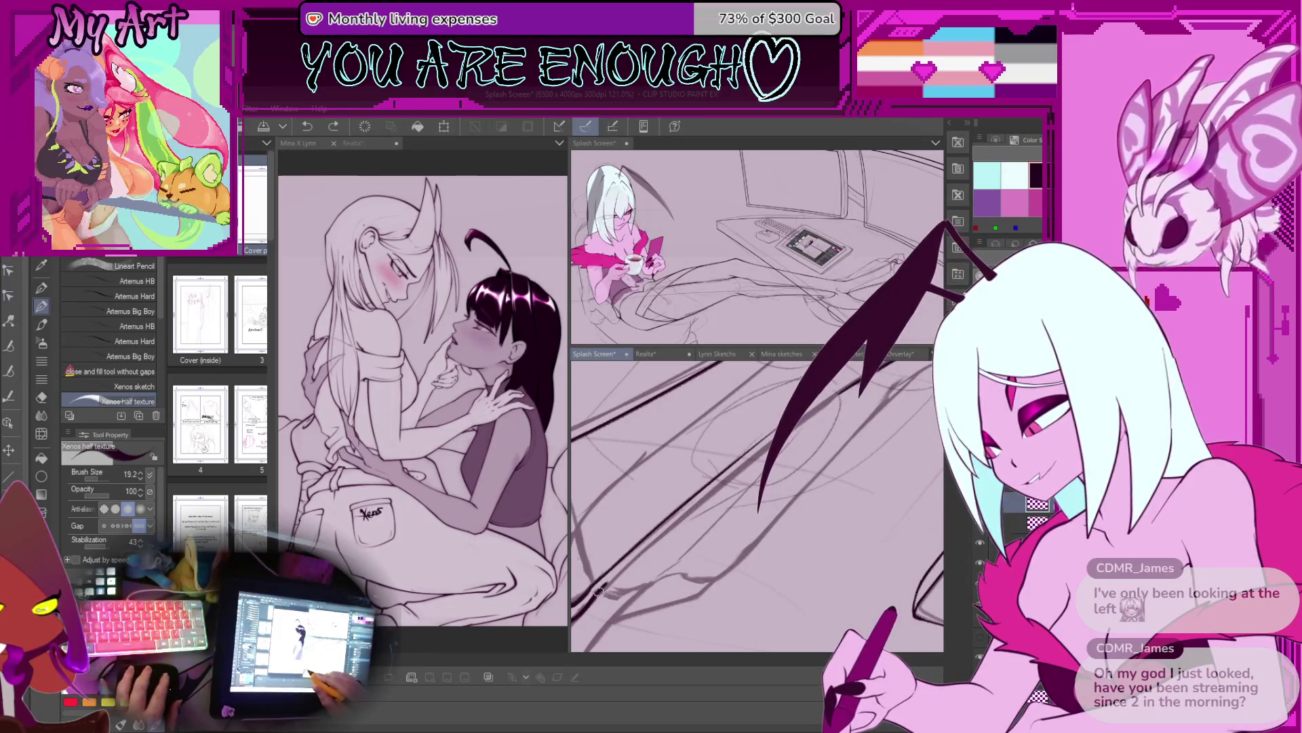
pyautogui.moveTo(597, 593); pyautogui.dragTo(819, 404)
pyautogui.hotkey('ctrl', 'z')
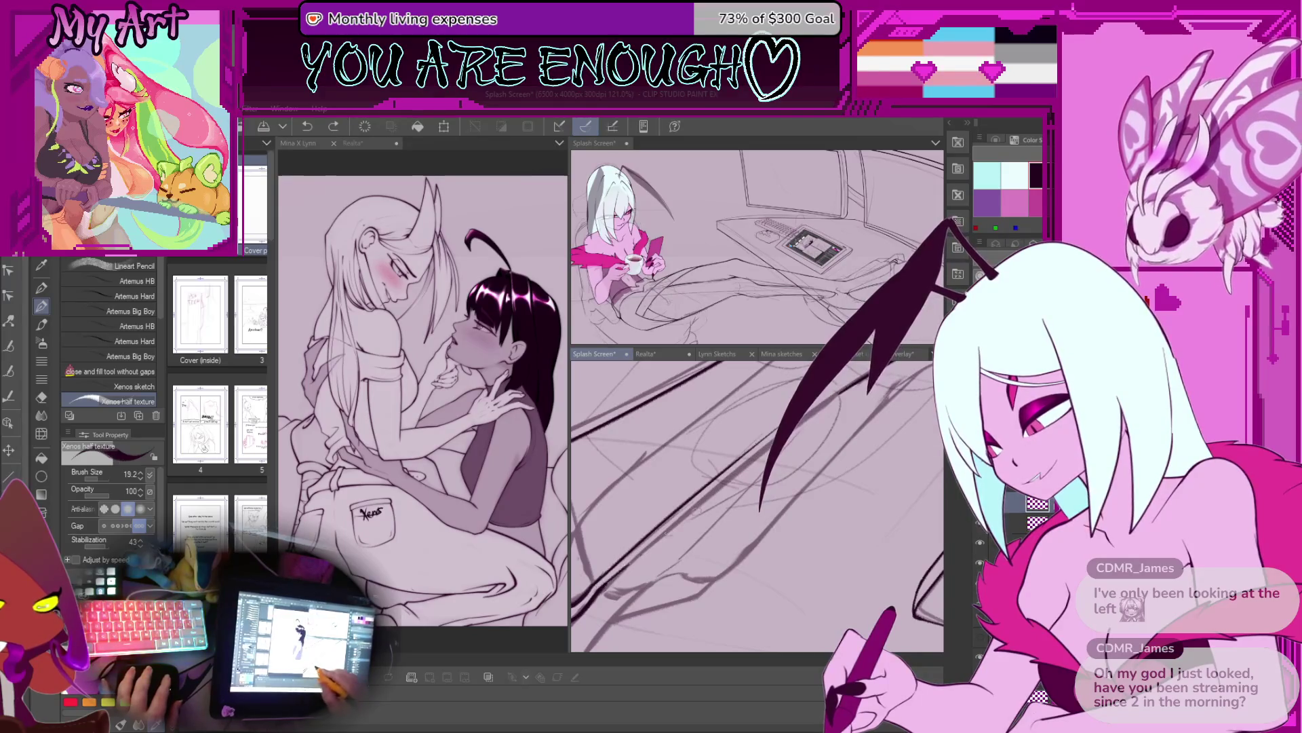
pyautogui.scroll(2, 657, 540)
pyautogui.moveTo(922, 388)
pyautogui.mouseDown()
pyautogui.moveTo(810, 412)
pyautogui.moveTo(773, 438)
pyautogui.mouseUp()
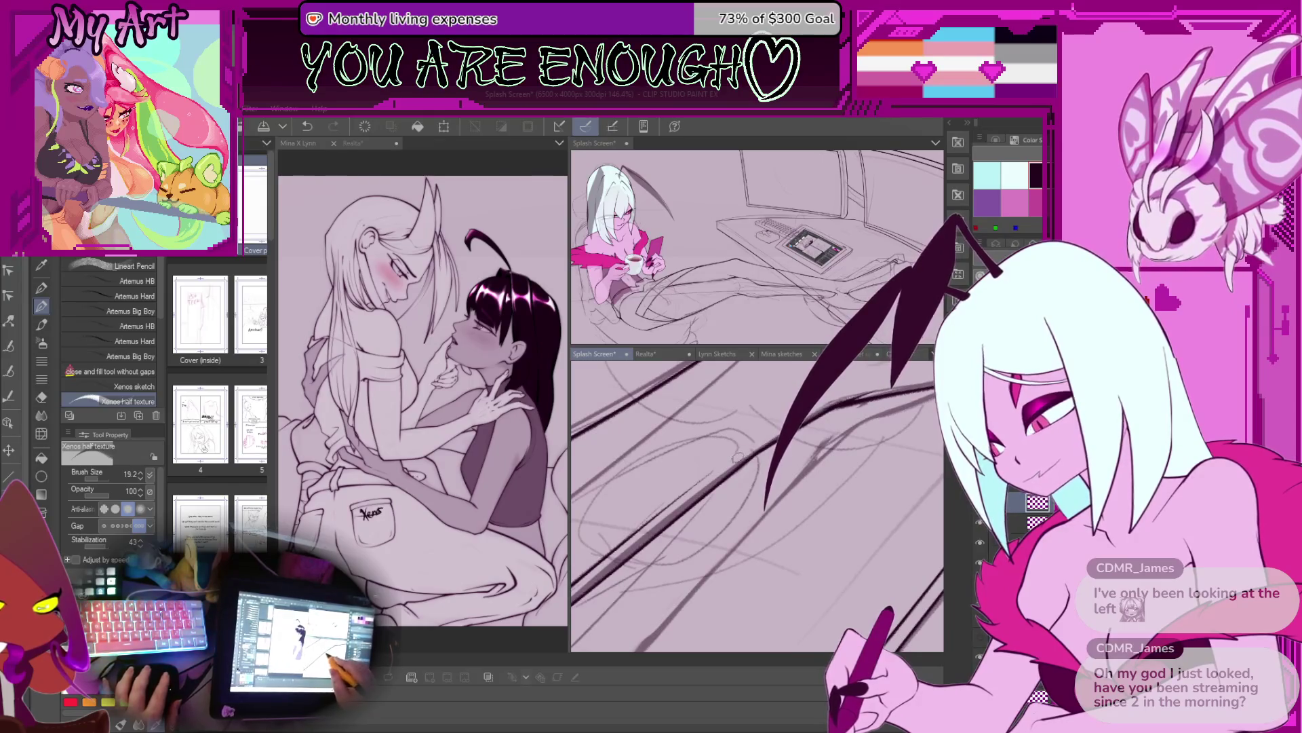
pyautogui.hotkey('ctrl', 's')
# Step: Rotate the view about 20° clockwise and ink the leg contour, extending it upward
pyautogui.scroll(-5, 713, 475)
pyautogui.moveTo(685, 487); pyautogui.dragTo(475, 495)
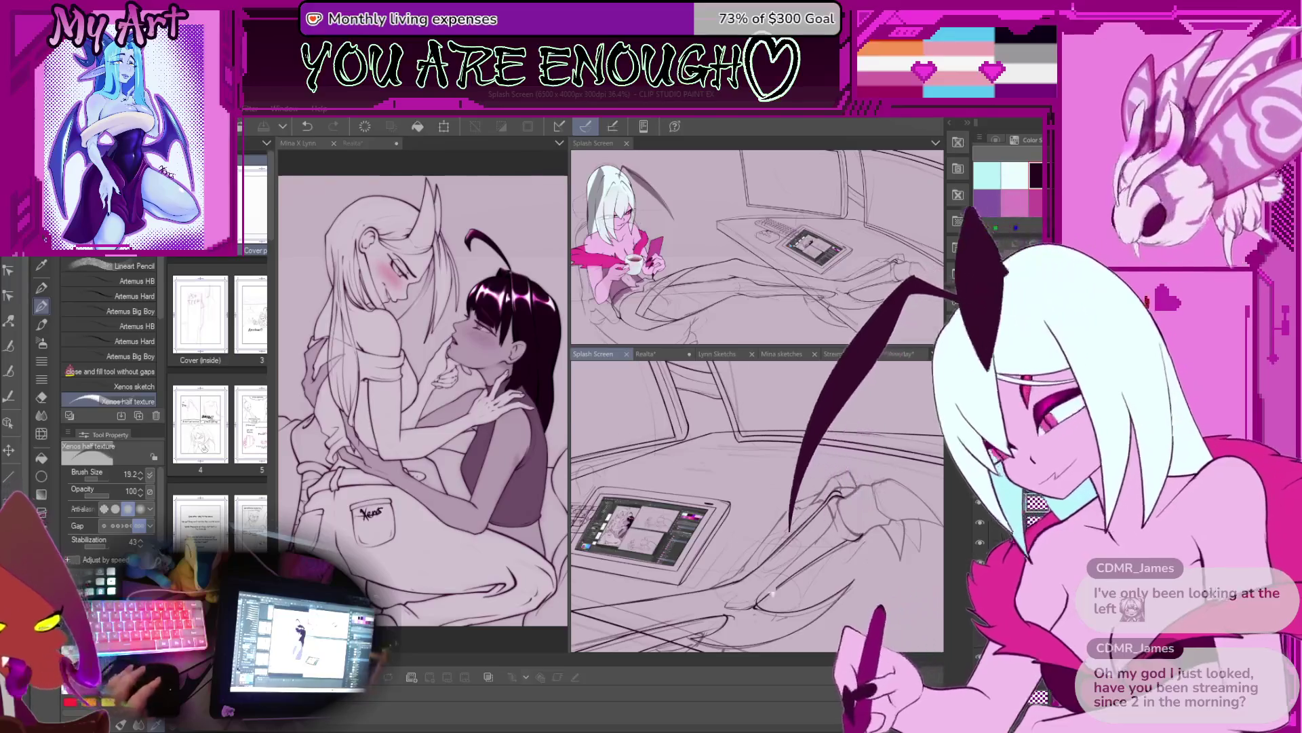
pyautogui.scroll(10, 773, 590)
pyautogui.moveTo(793, 534); pyautogui.dragTo(799, 556)
pyautogui.hotkey('ctrl', 'z')
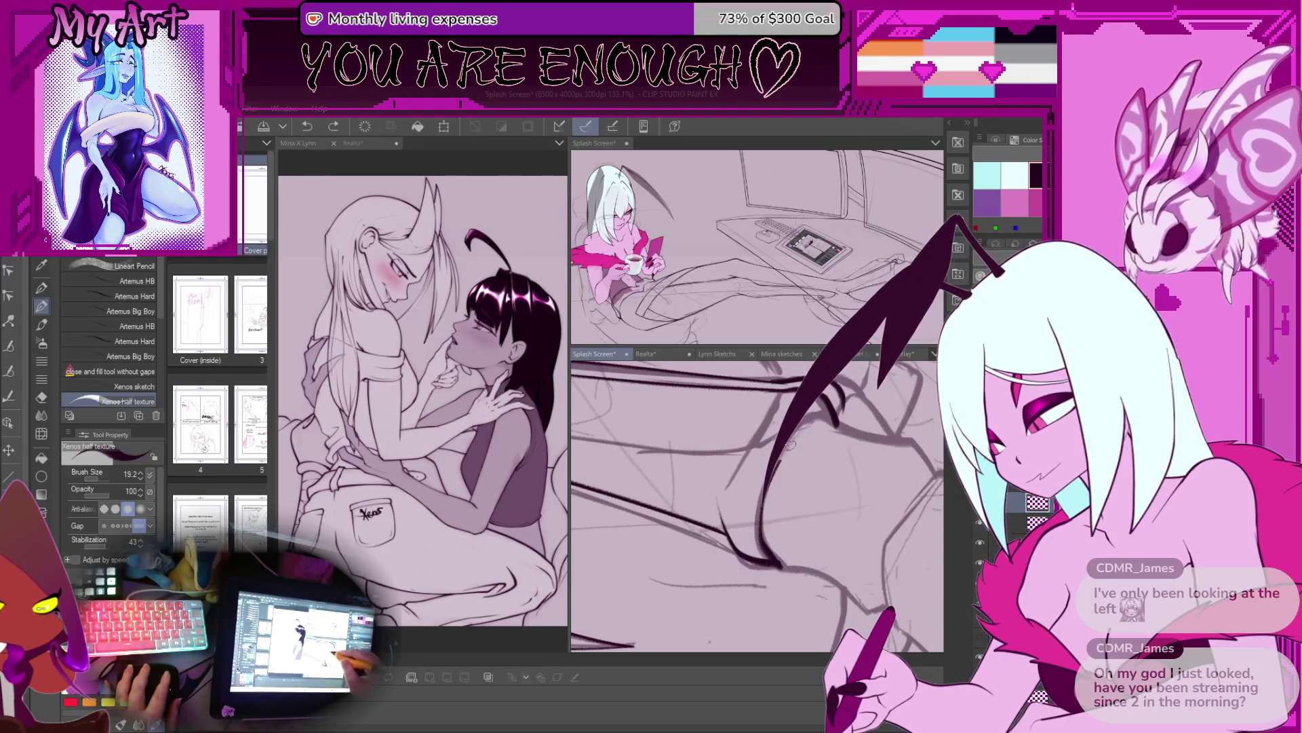
pyautogui.moveTo(789, 571); pyautogui.dragTo(766, 550)
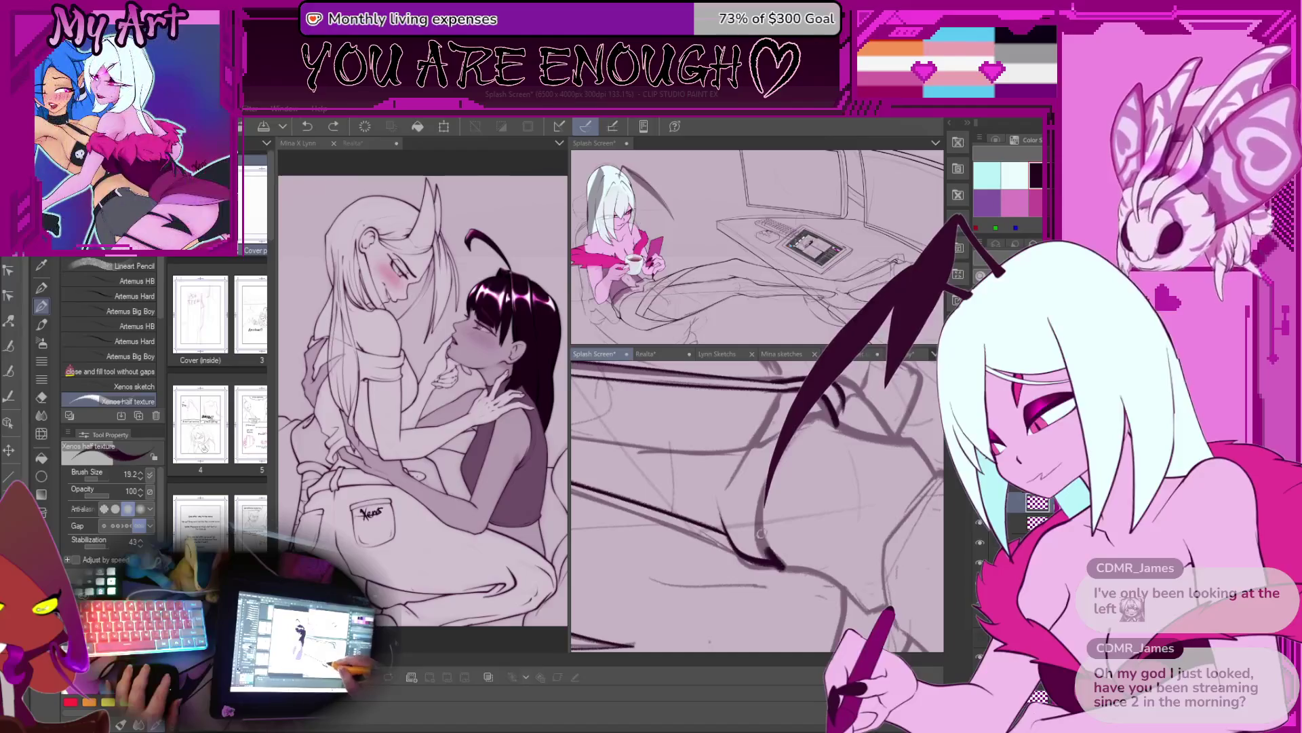
pyautogui.moveTo(821, 412); pyautogui.dragTo(752, 419)
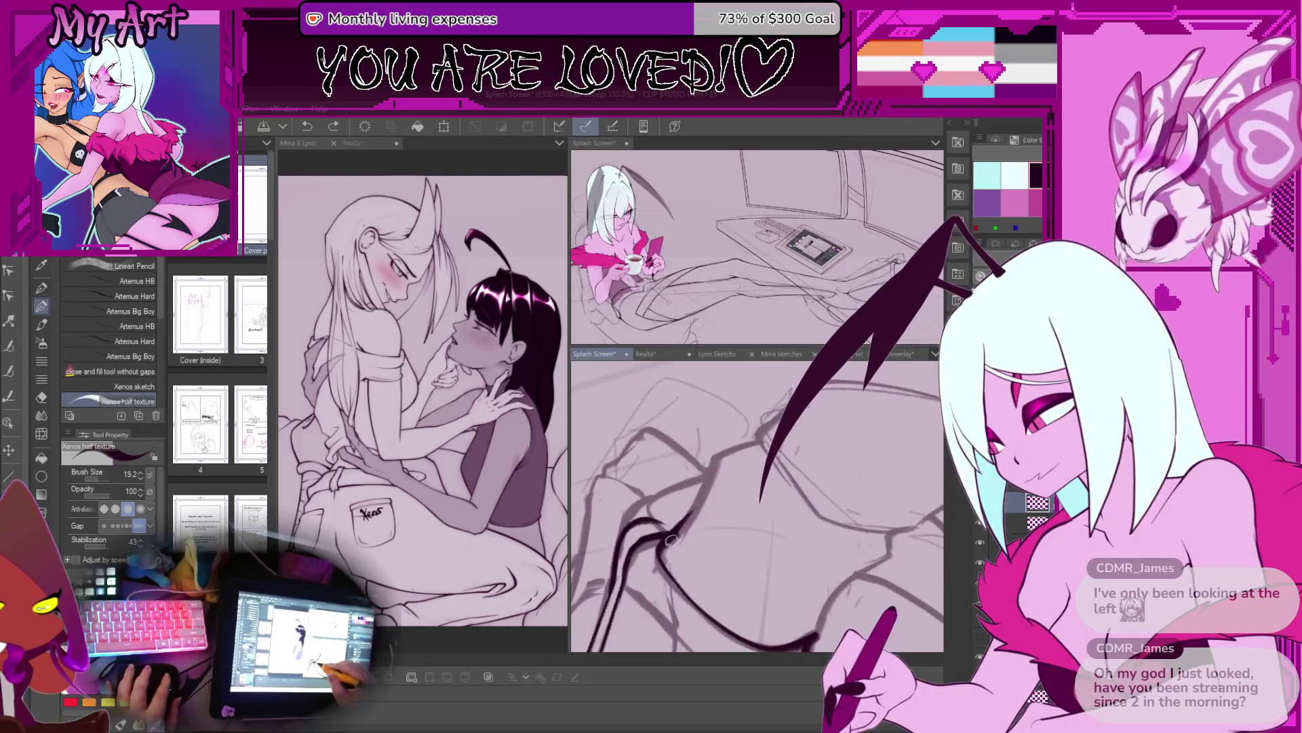
pyautogui.hotkey('ctrl', 'z')
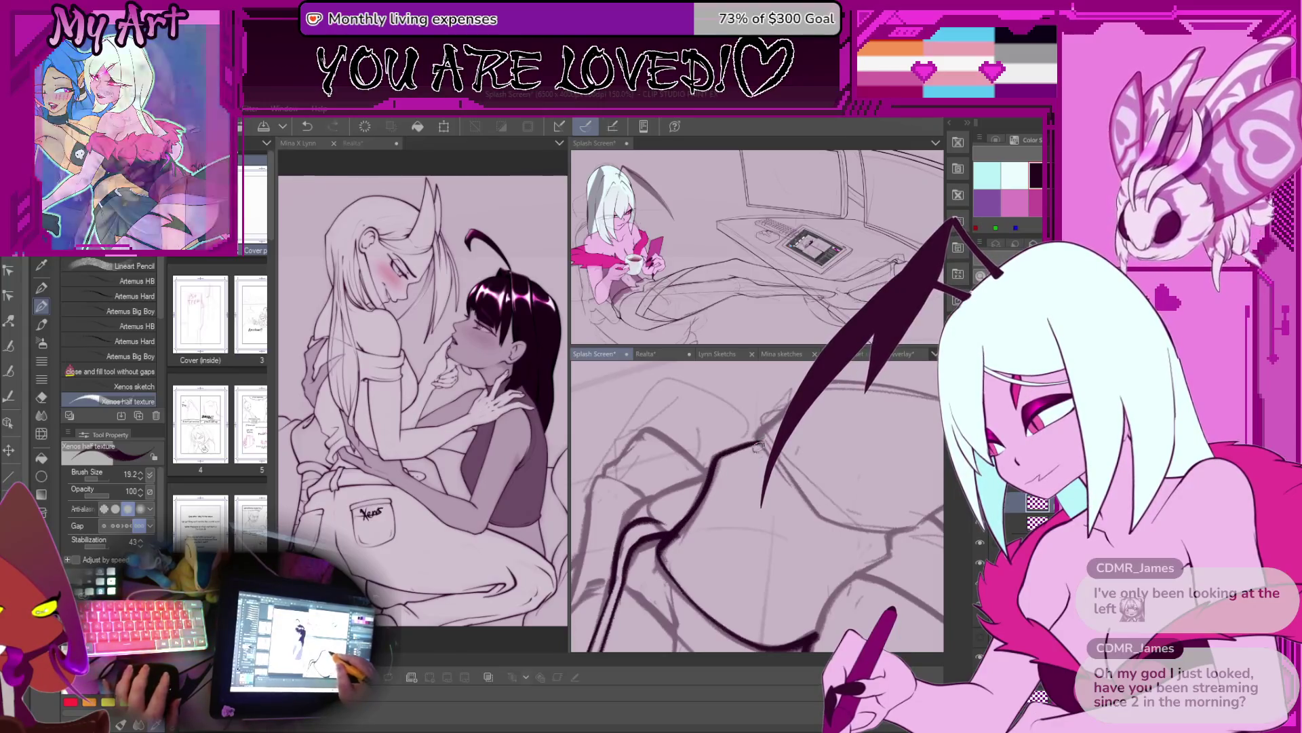
pyautogui.moveTo(596, 553)
pyautogui.mouseDown()
pyautogui.moveTo(688, 548)
pyautogui.moveTo(713, 511)
pyautogui.mouseUp()
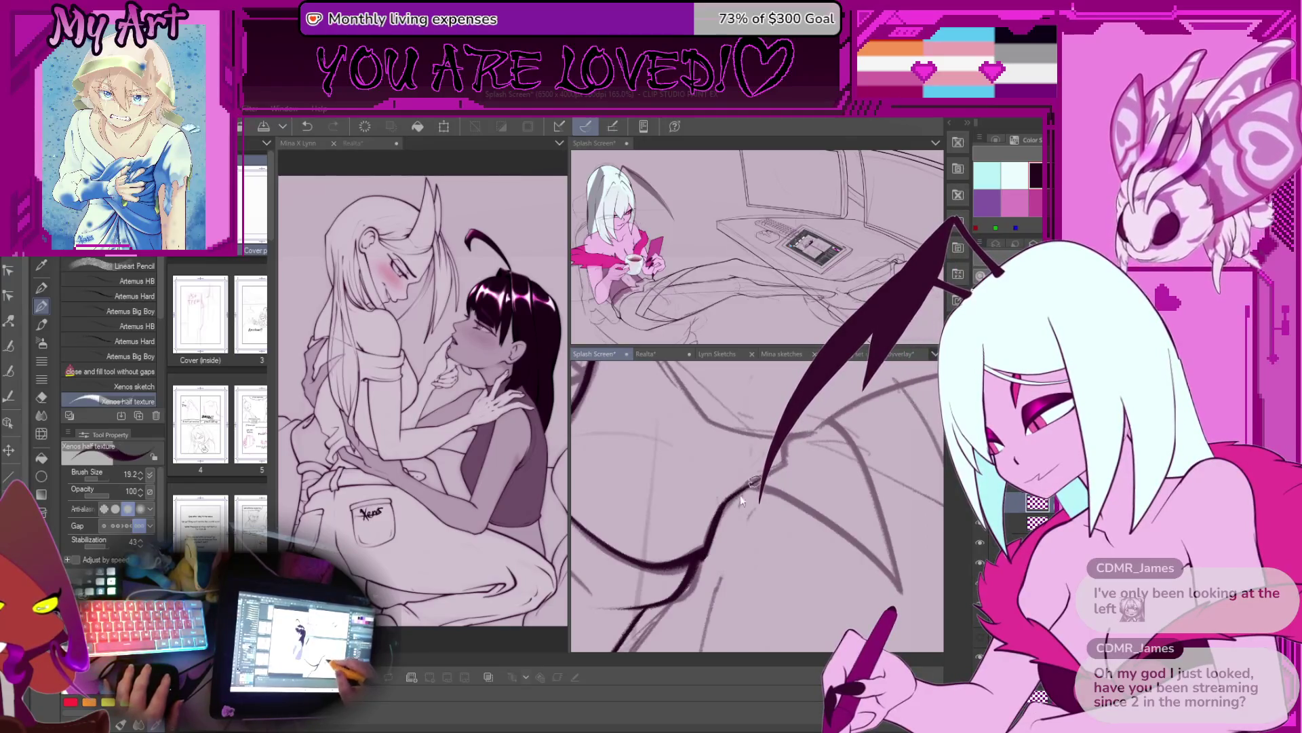
pyautogui.moveTo(702, 557); pyautogui.dragTo(741, 490)
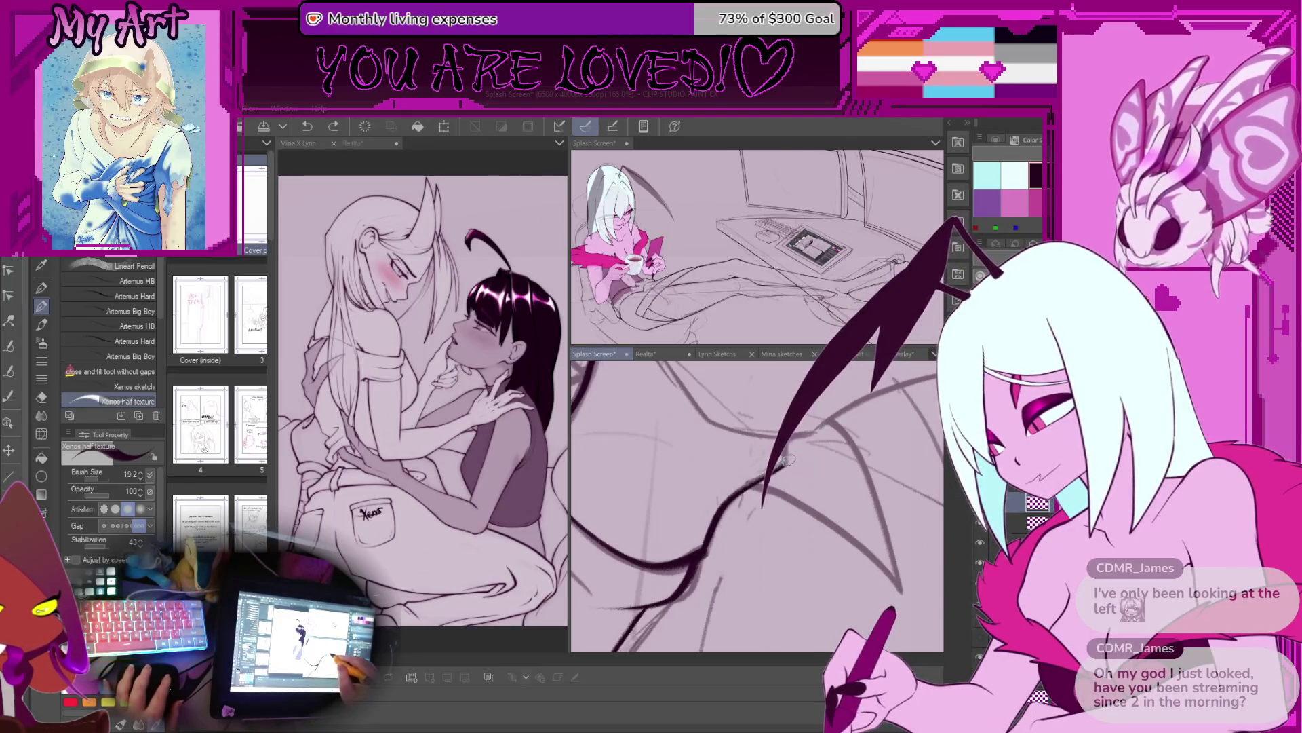
pyautogui.scroll(-5, 757, 505)
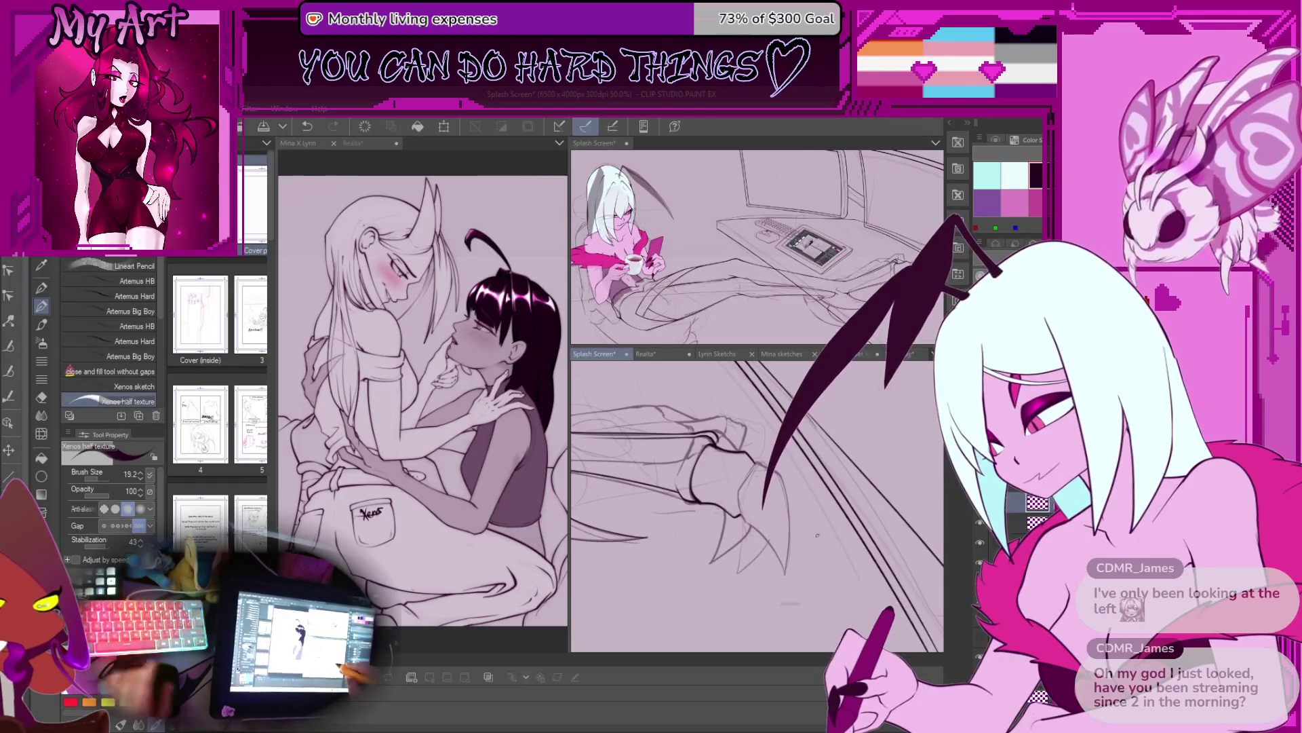
# Step: Zoom and rotate the view onto the feet, then ink a longer, darker contour line
pyautogui.scroll(-5, 816, 536)
pyautogui.scroll(5, 843, 576)
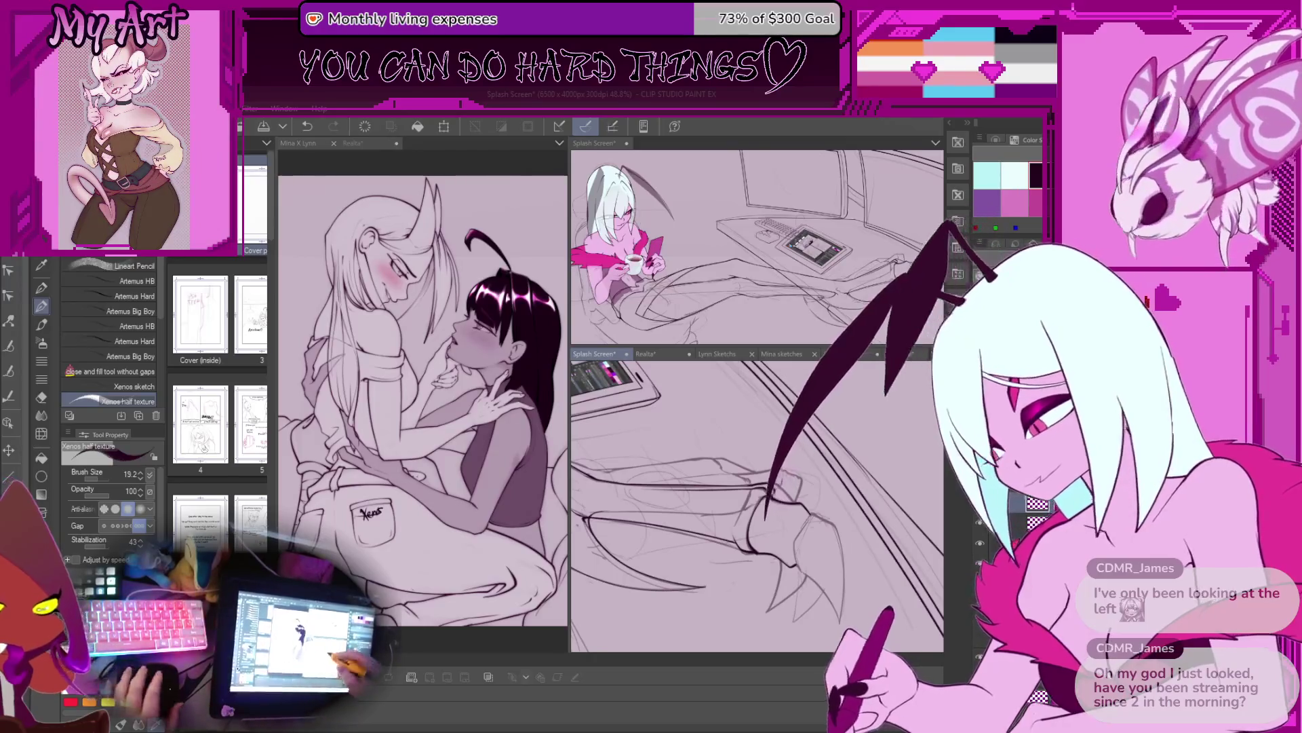
pyautogui.scroll(3, 747, 475)
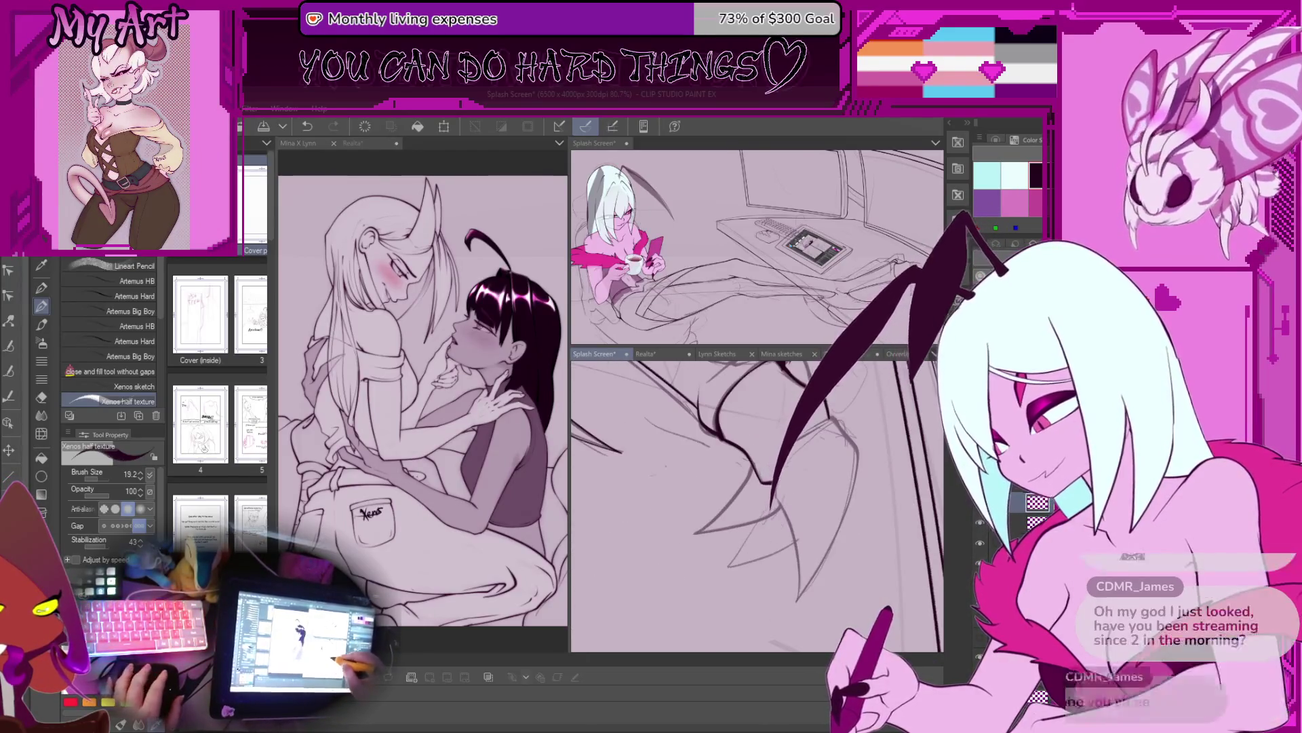
pyautogui.moveTo(780, 495); pyautogui.dragTo(767, 509)
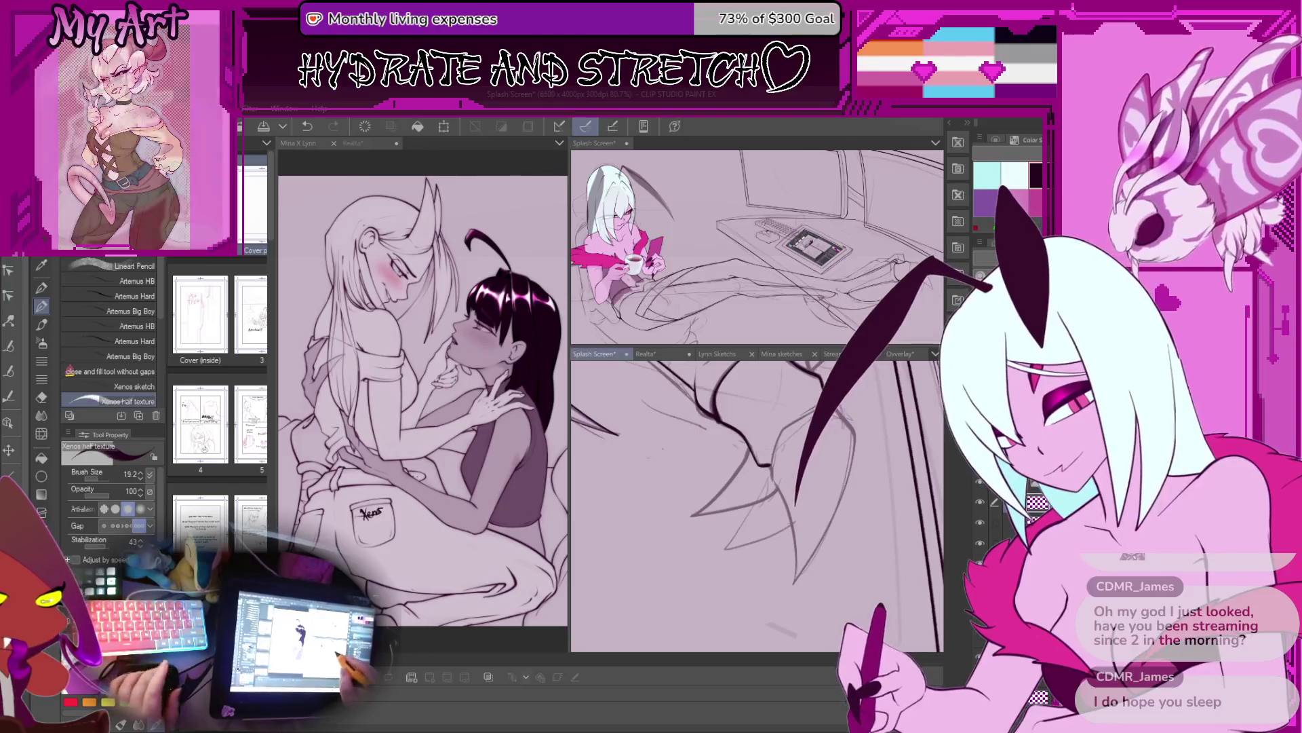
pyautogui.moveTo(790, 469)
pyautogui.mouseDown()
pyautogui.moveTo(824, 434)
pyautogui.moveTo(667, 539)
pyautogui.moveTo(662, 611)
pyautogui.mouseUp()
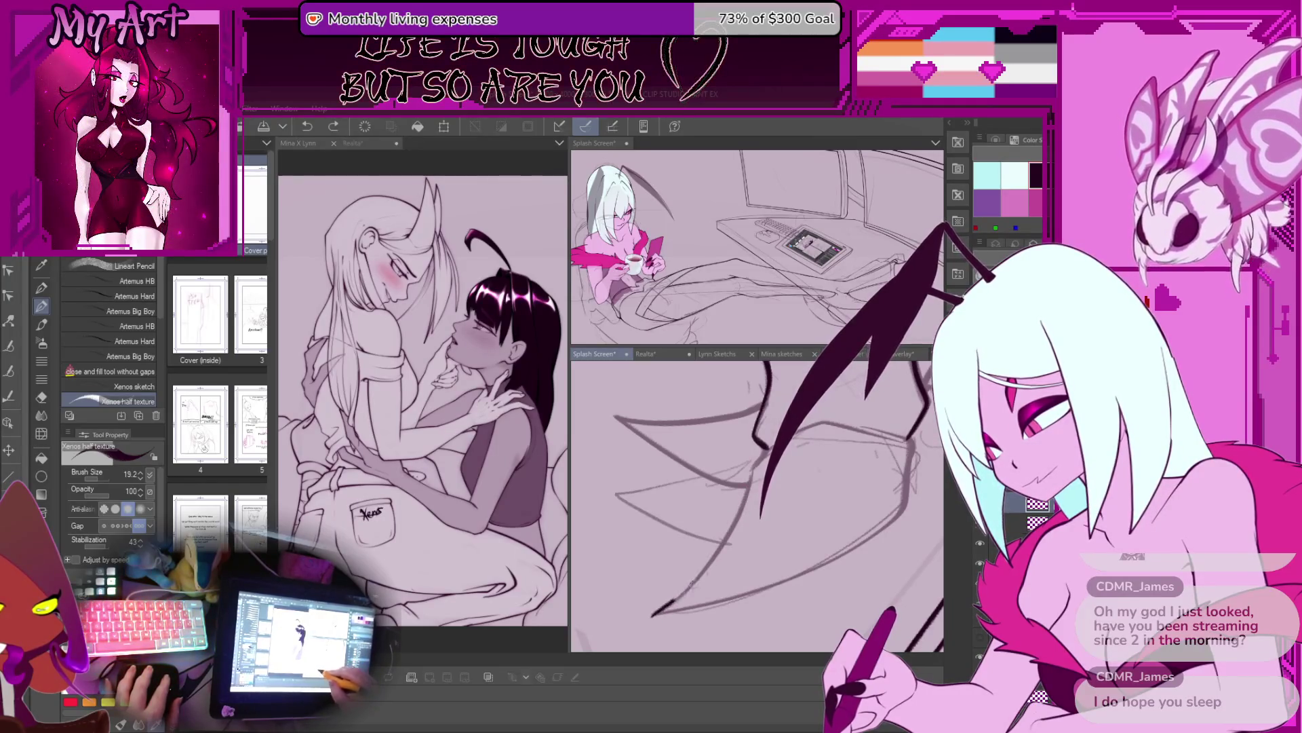
pyautogui.moveTo(751, 486); pyautogui.dragTo(716, 573)
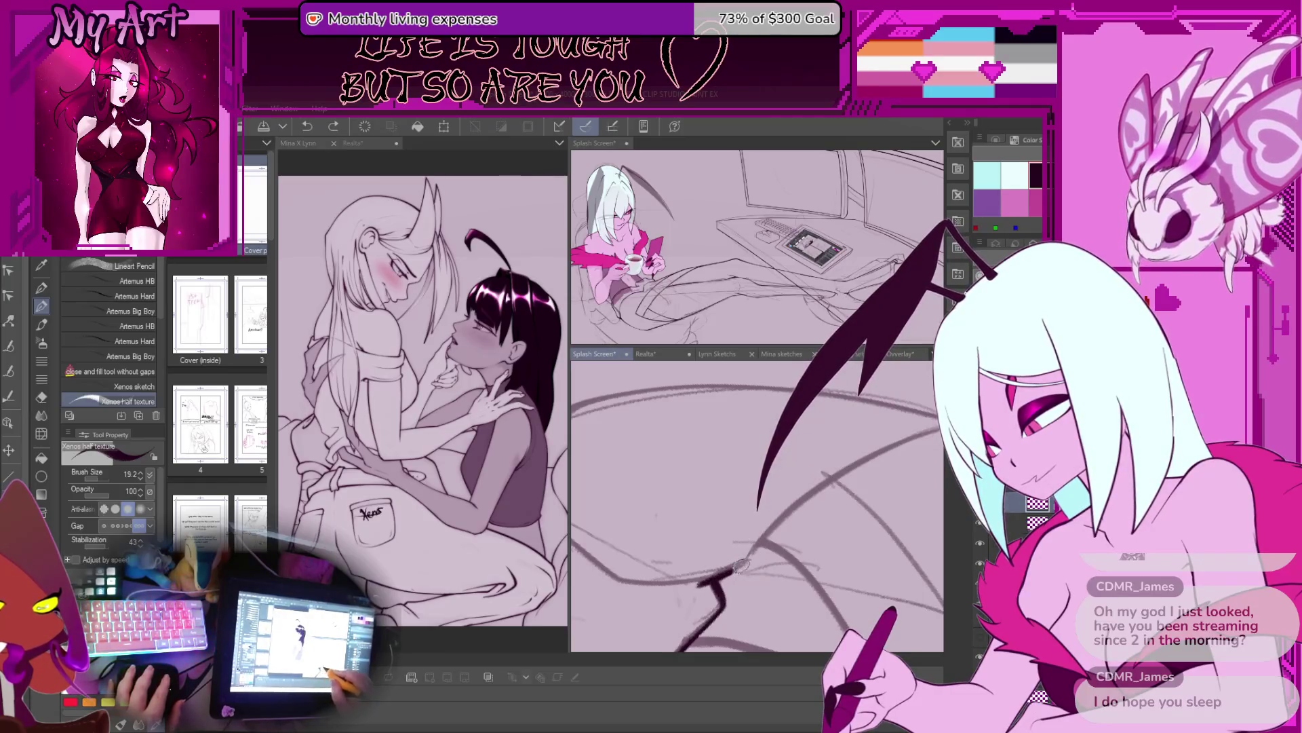
pyautogui.moveTo(846, 473); pyautogui.dragTo(706, 575)
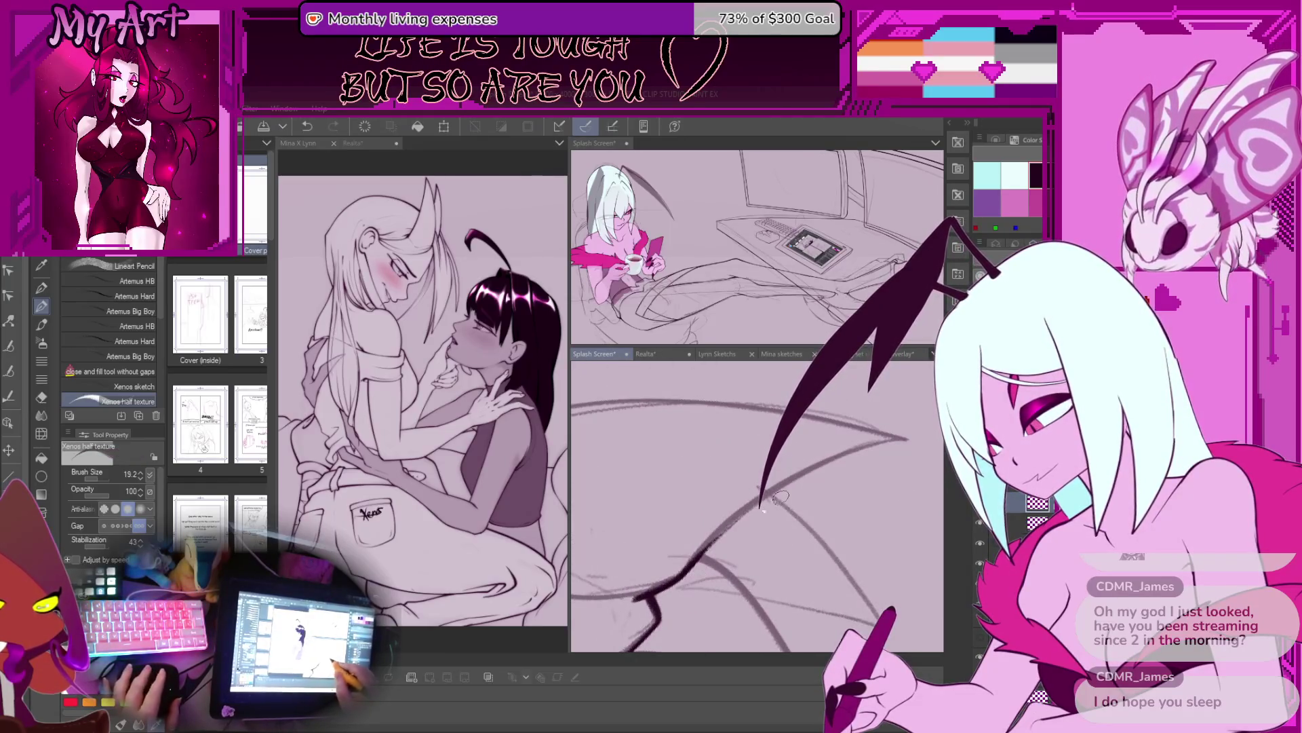
pyautogui.moveTo(919, 437)
pyautogui.mouseDown()
pyautogui.moveTo(750, 513)
pyautogui.moveTo(739, 494)
pyautogui.mouseUp()
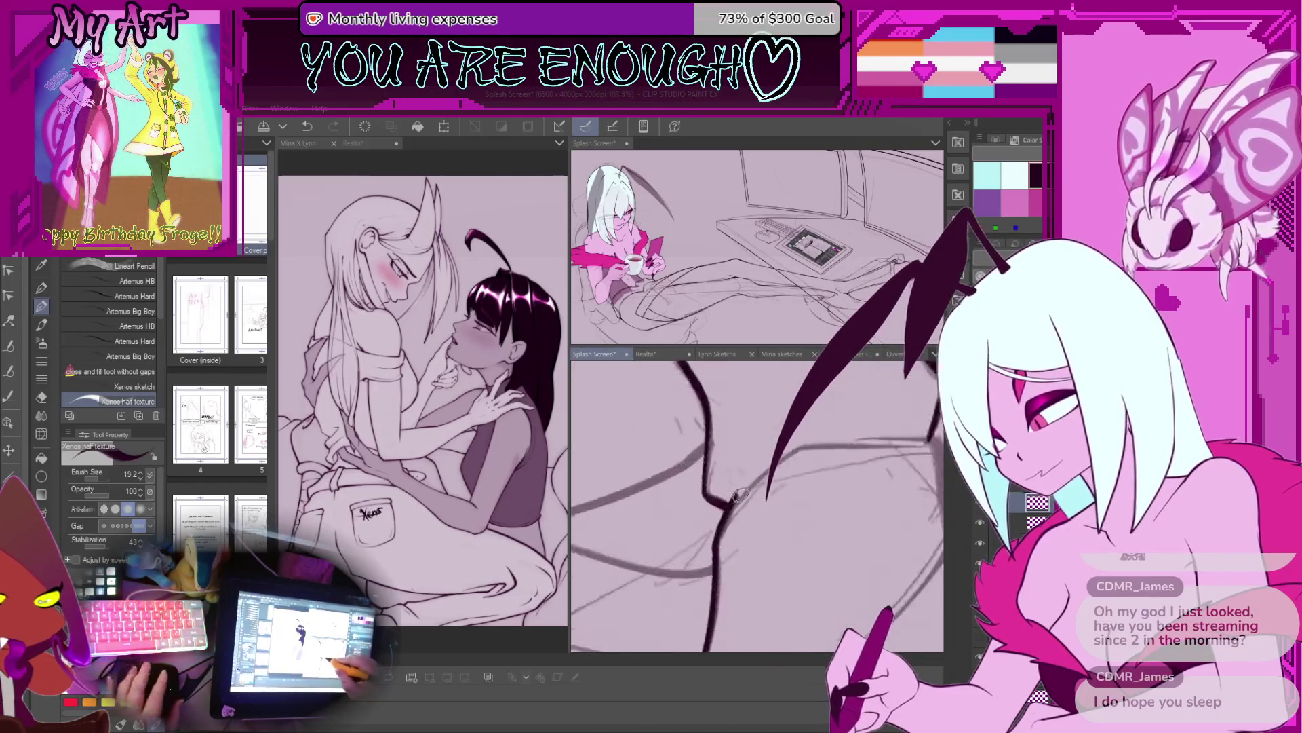
# Step: Undo the last contour stroke, then rotate and zoom out the canvas to continue inking
pyautogui.hotkey('ctrl', 'z')
pyautogui.scroll(2, 741, 493)
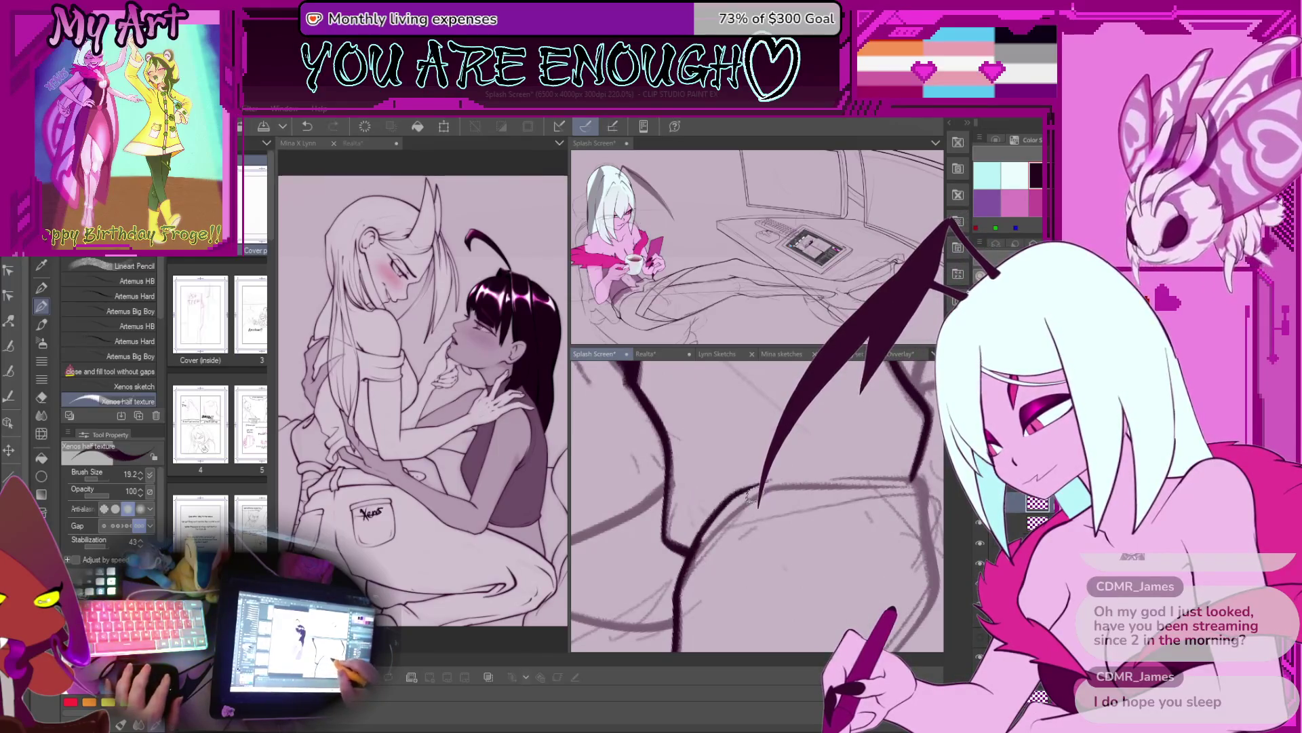
pyautogui.moveTo(748, 489); pyautogui.dragTo(761, 473)
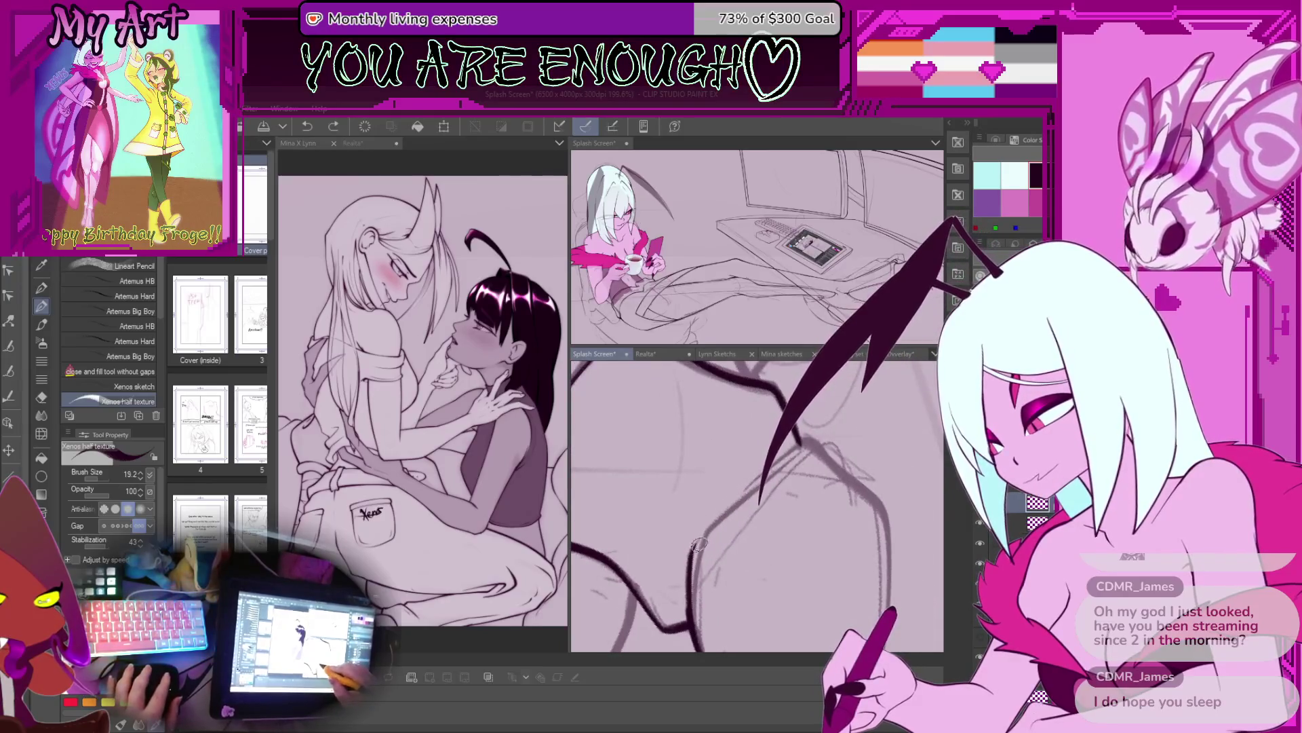
pyautogui.moveTo(808, 441)
pyautogui.mouseDown()
pyautogui.moveTo(712, 520)
pyautogui.moveTo(663, 534)
pyautogui.moveTo(703, 445)
pyautogui.moveTo(732, 451)
pyautogui.moveTo(661, 557)
pyautogui.mouseUp()
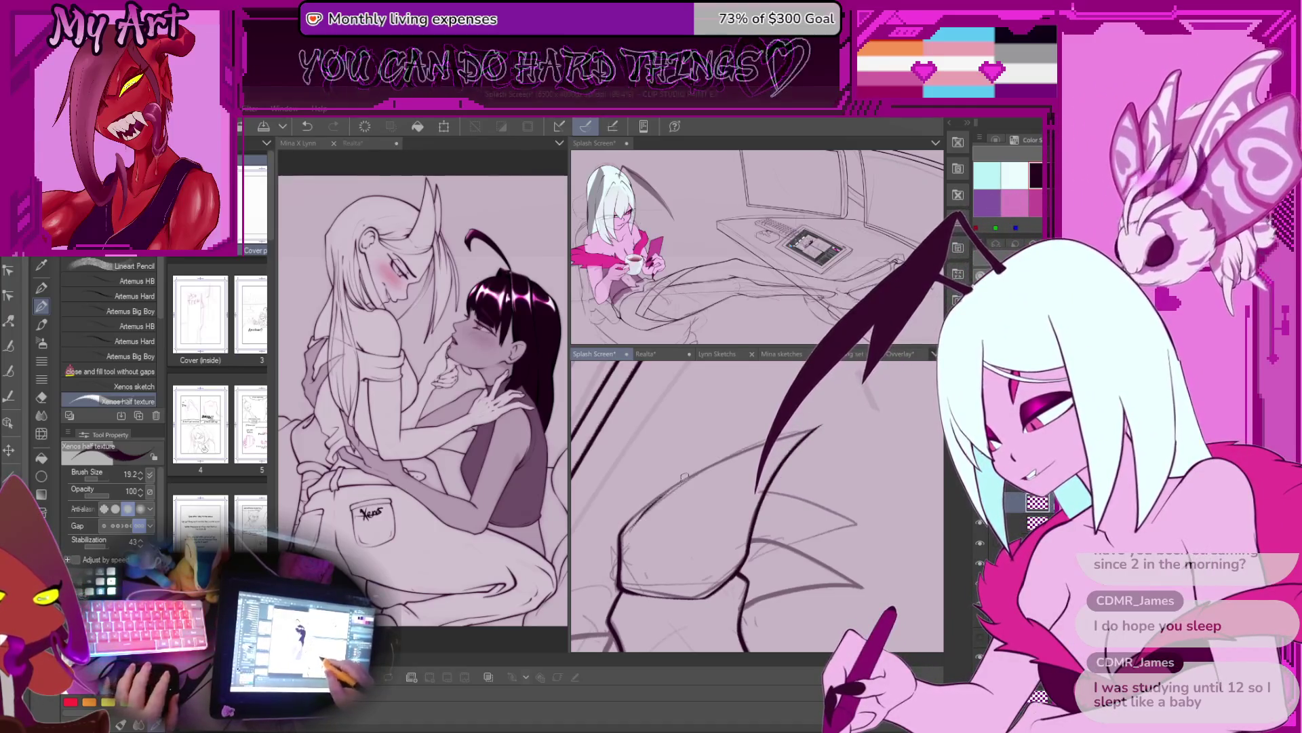
# Step: Undo two stray strokes and redraw the line running up the foot outline
pyautogui.hotkey('ctrl', 'z')
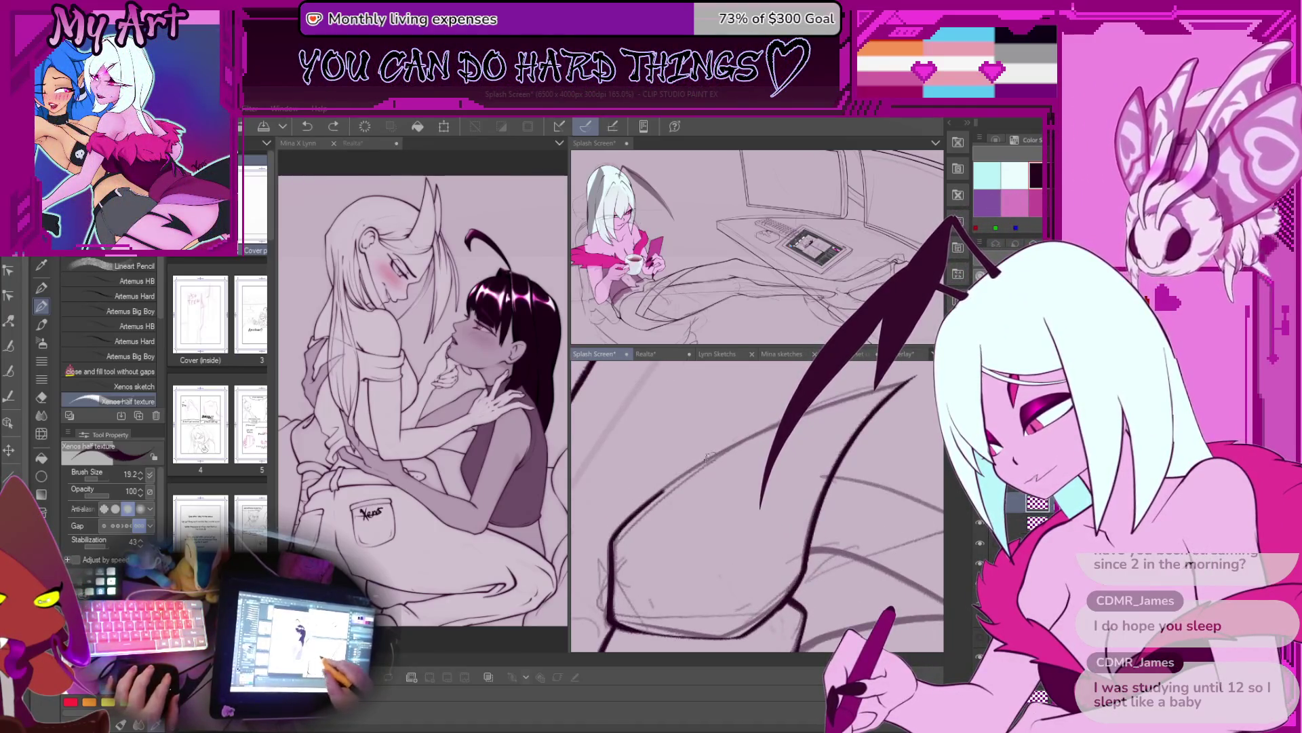
pyautogui.hotkey('ctrl', 'z')
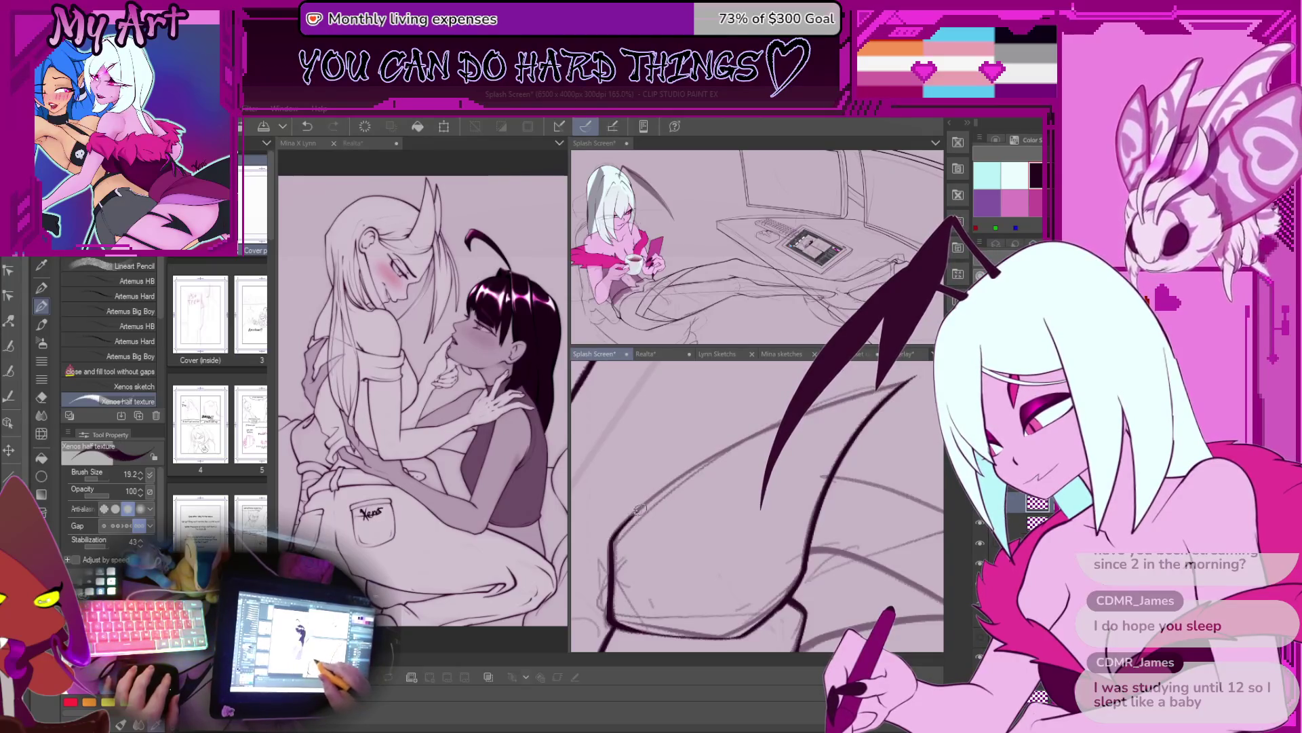
pyautogui.moveTo(634, 513); pyautogui.dragTo(873, 383)
pyautogui.hotkey('ctrl', 'z')
pyautogui.moveTo(614, 536); pyautogui.dragTo(749, 436)
# Step: Center and zoom in on the clawed foot, undo the last stroke, and reduce the brush to 21.0
pyautogui.scroll(-4, 770, 510)
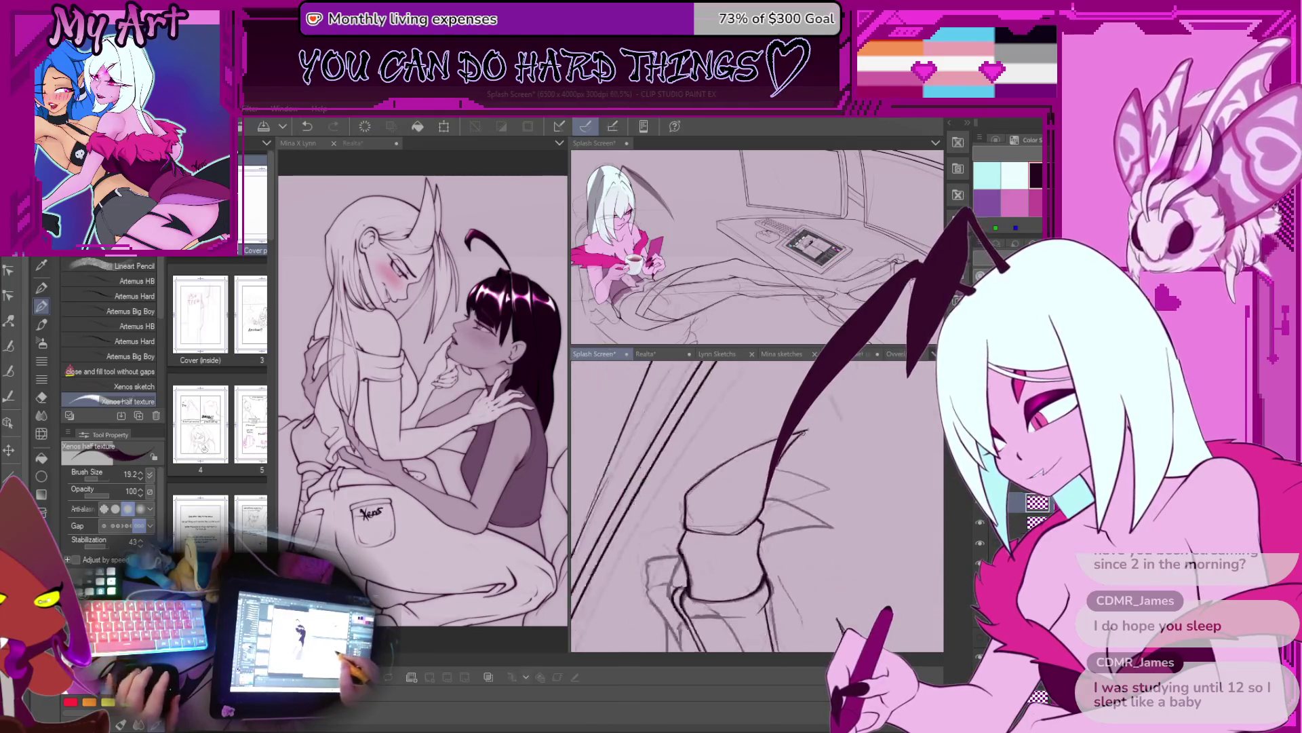
pyautogui.scroll(-3, 771, 510)
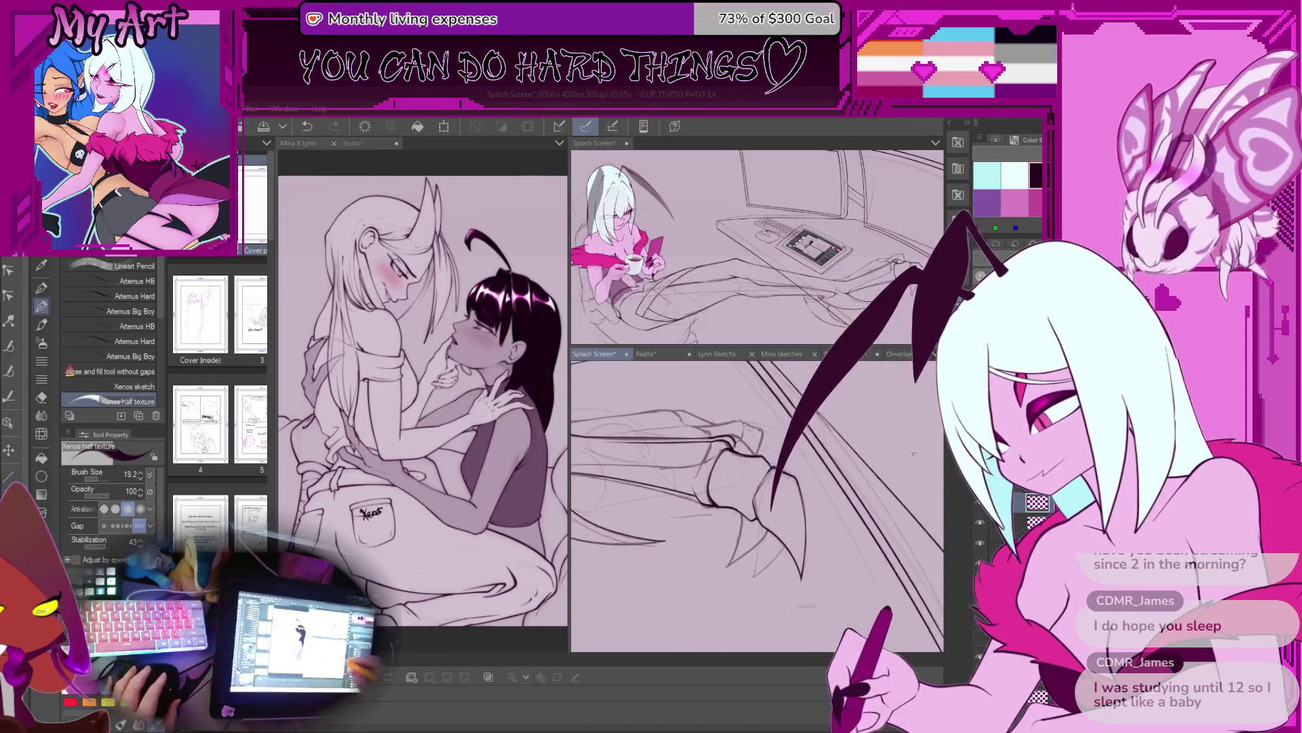
pyautogui.moveTo(796, 504); pyautogui.dragTo(817, 497)
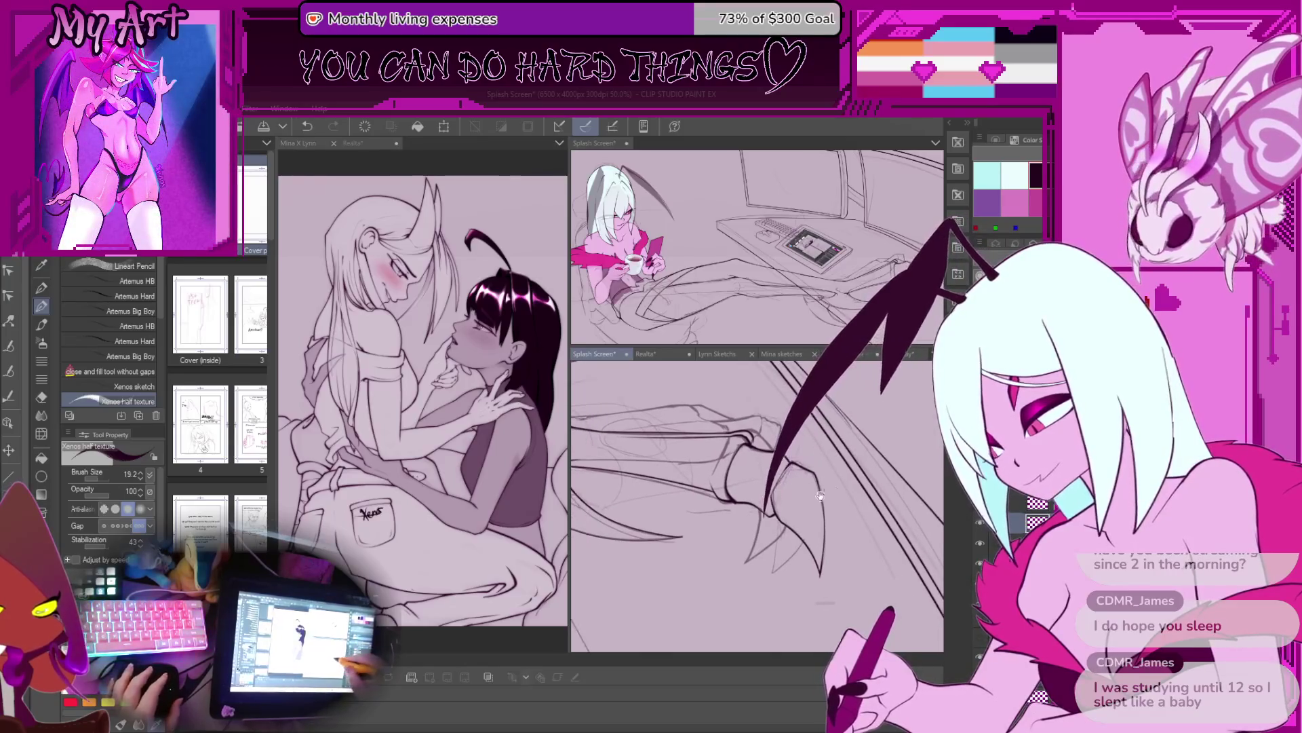
pyautogui.scroll(1, 805, 434)
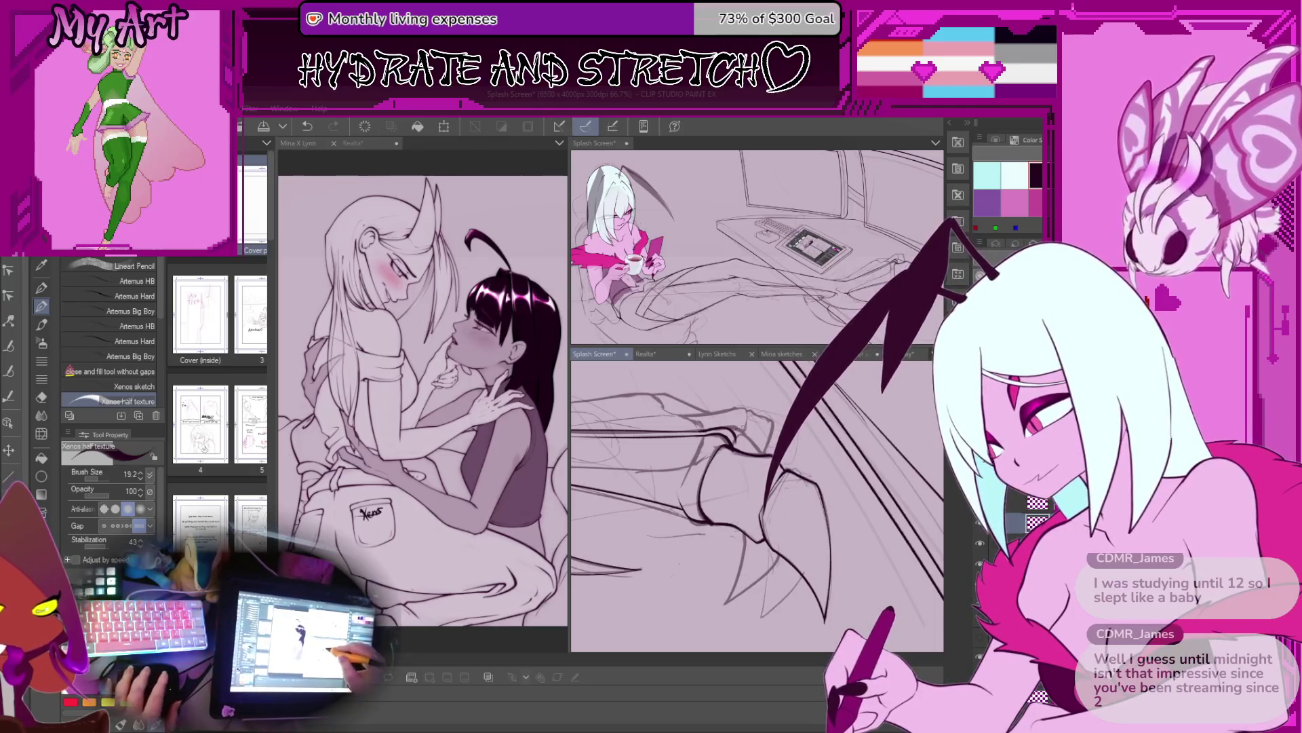
pyautogui.hotkey('ctrl', 'alt', '0')
pyautogui.scroll(2, 734, 453)
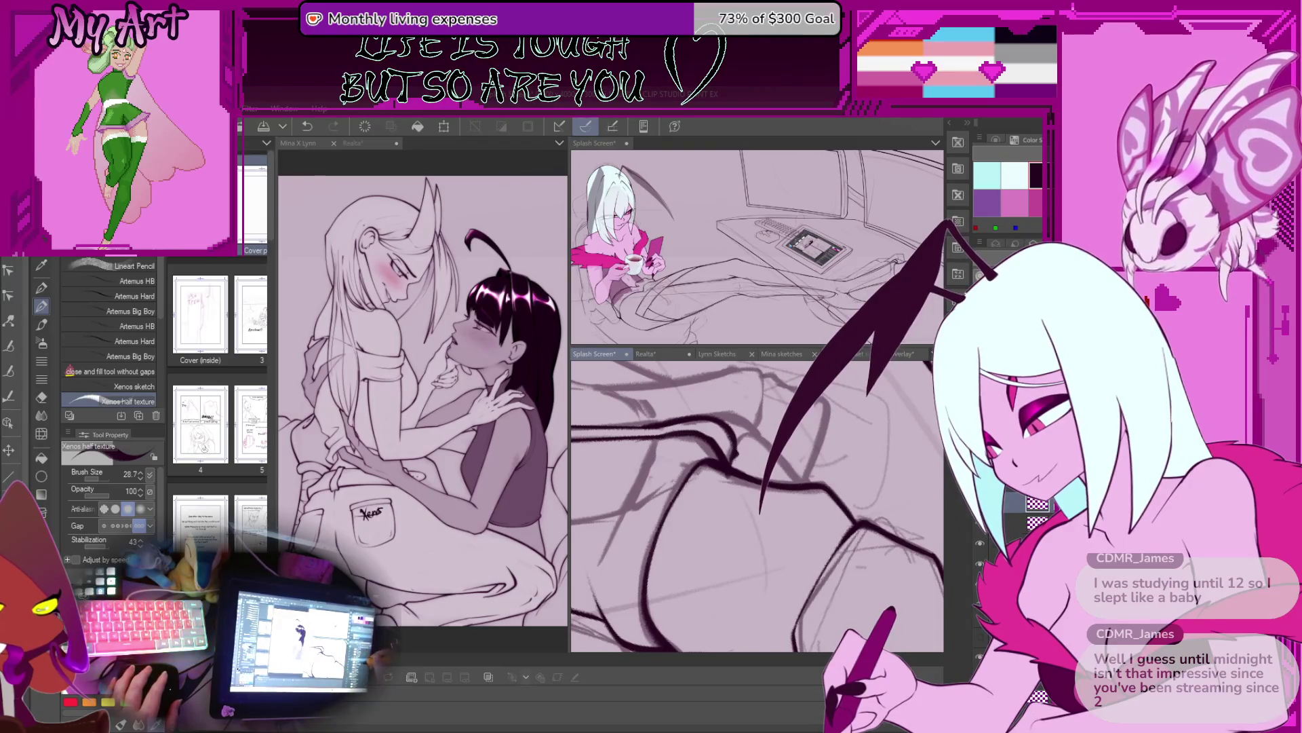
pyautogui.hotkey('ctrl', 'z')
pyautogui.press('[')
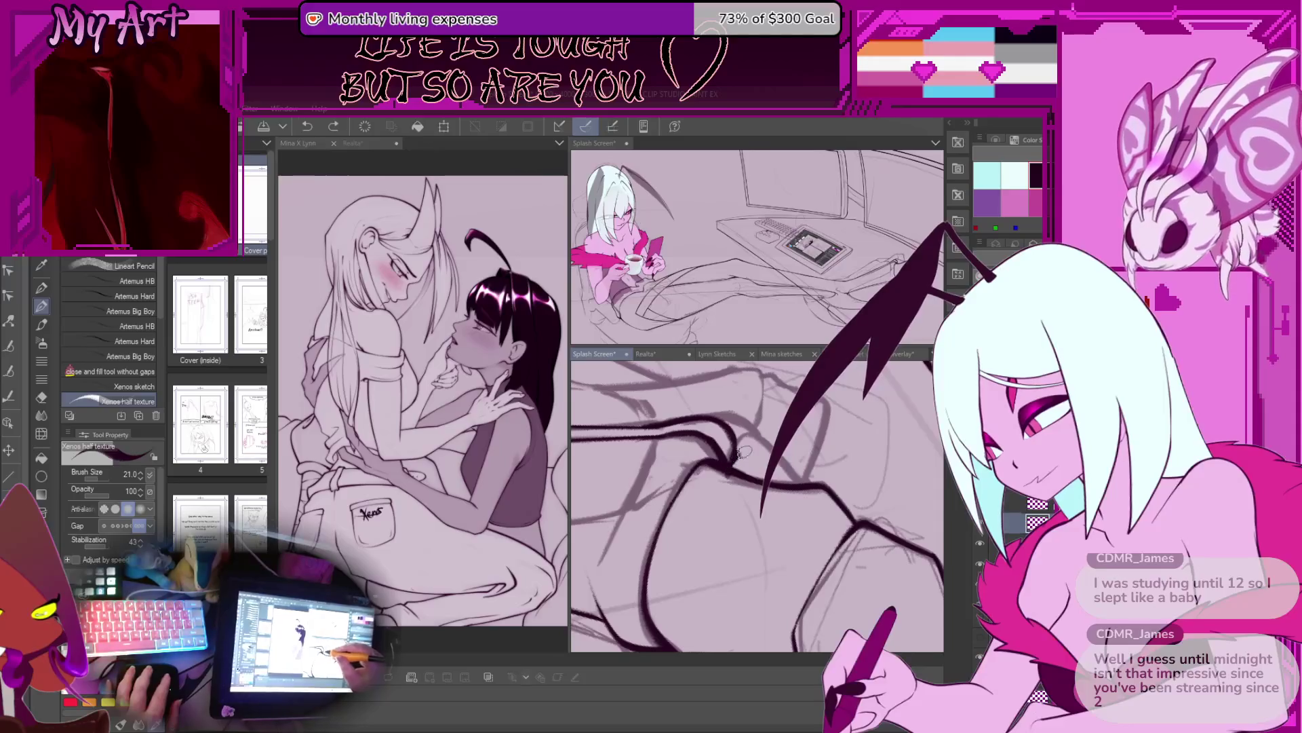
pyautogui.moveTo(793, 513)
pyautogui.mouseDown()
pyautogui.moveTo(712, 574)
pyautogui.moveTo(756, 515)
pyautogui.moveTo(720, 501)
pyautogui.mouseUp()
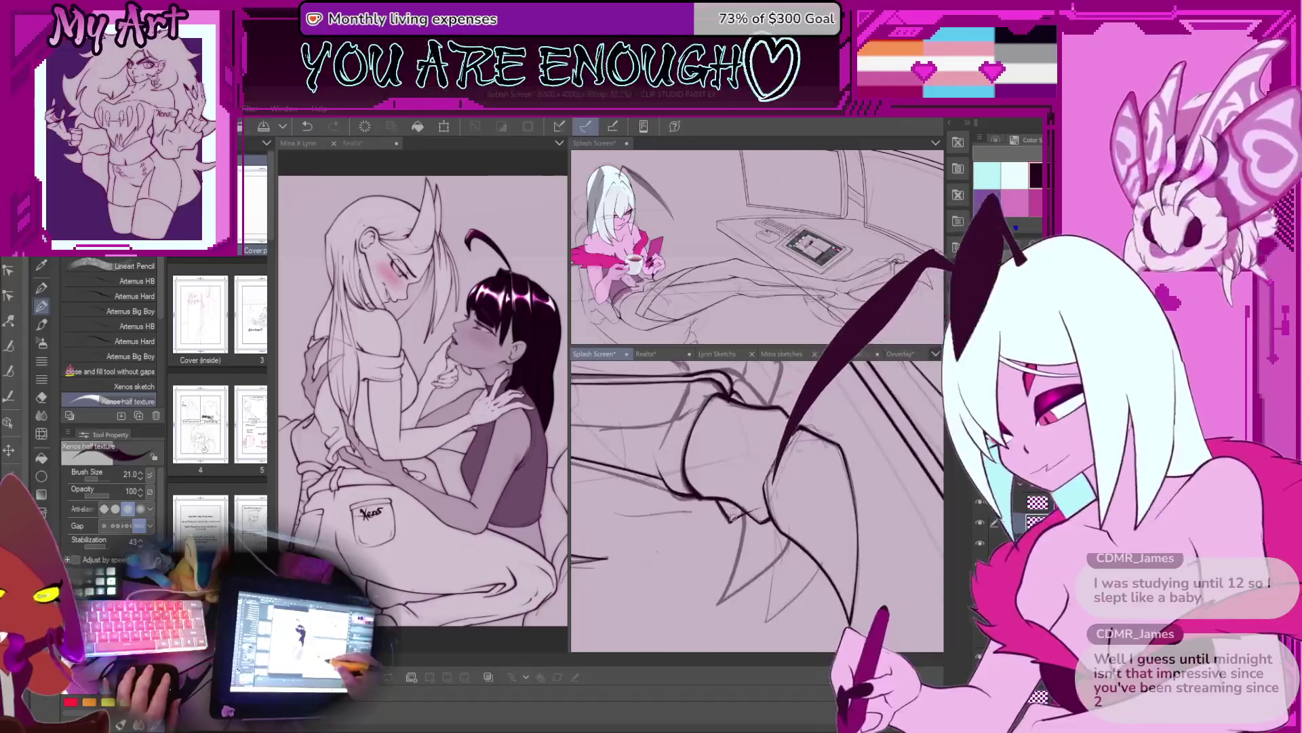
# Step: Ink diagonal claw lines running up the foot, discarding the first attempt
pyautogui.hotkey('ctrl', 'z')
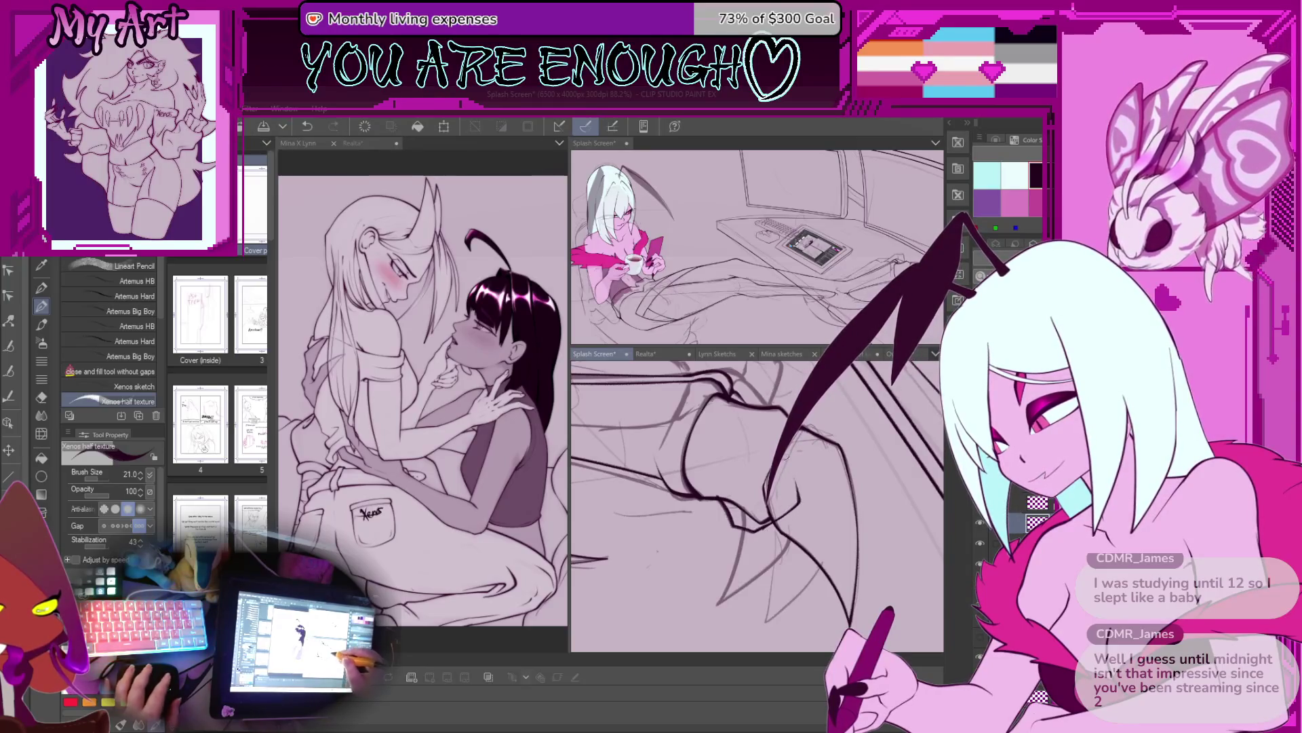
pyautogui.scroll(2, 809, 535)
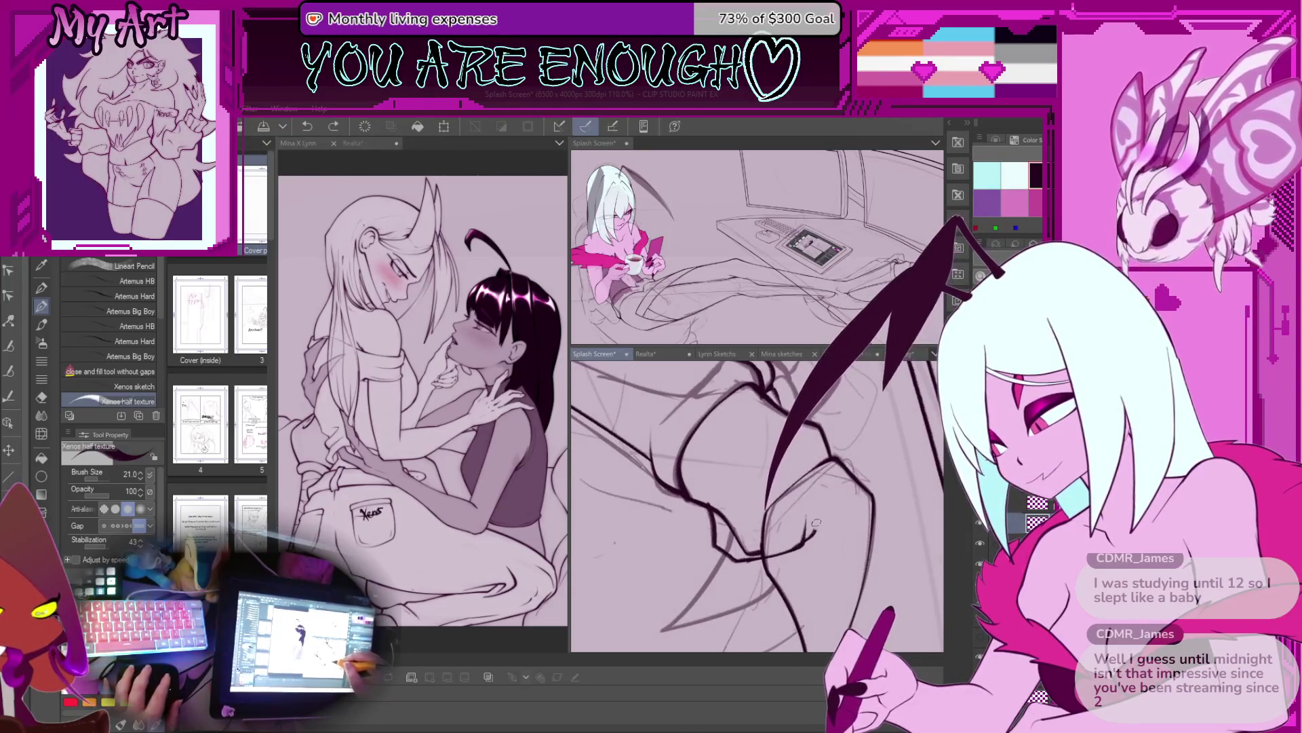
pyautogui.moveTo(767, 506); pyautogui.dragTo(804, 424)
pyautogui.scroll(-1, 753, 391)
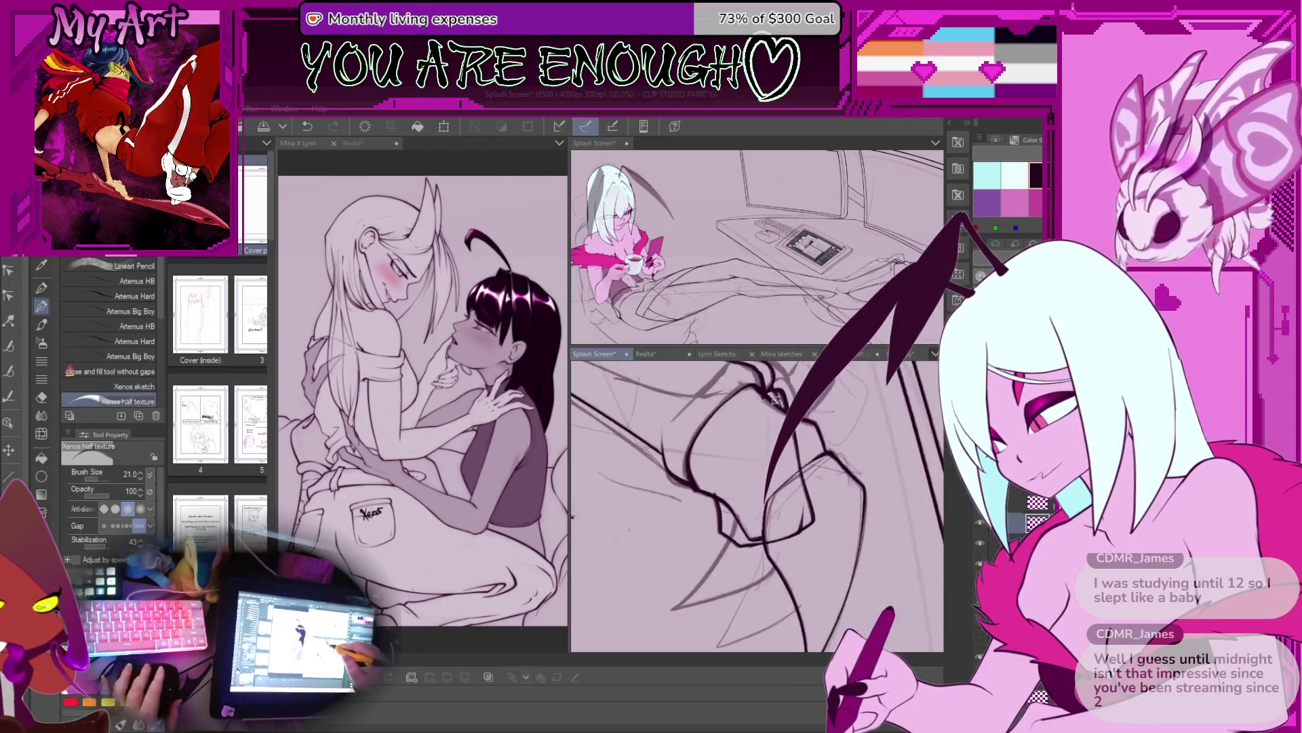
pyautogui.scroll(-2, 780, 492)
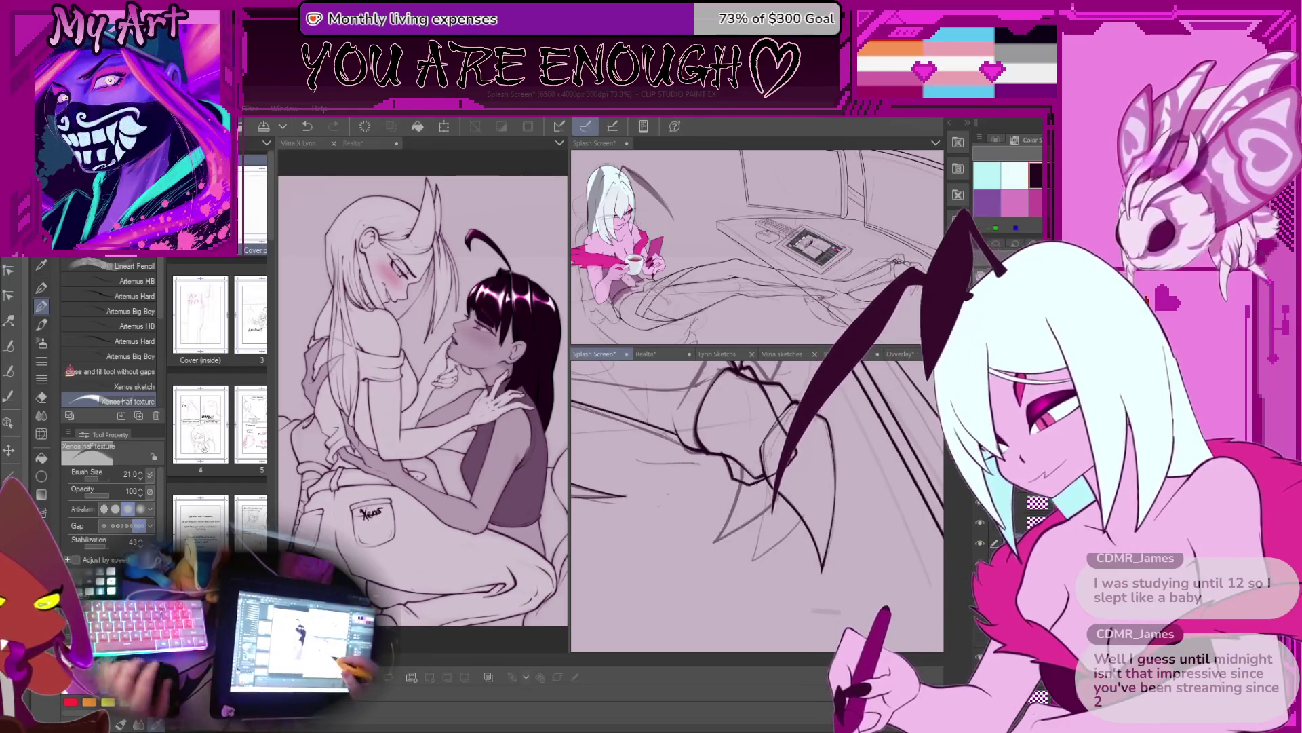
pyautogui.scroll(1, 735, 493)
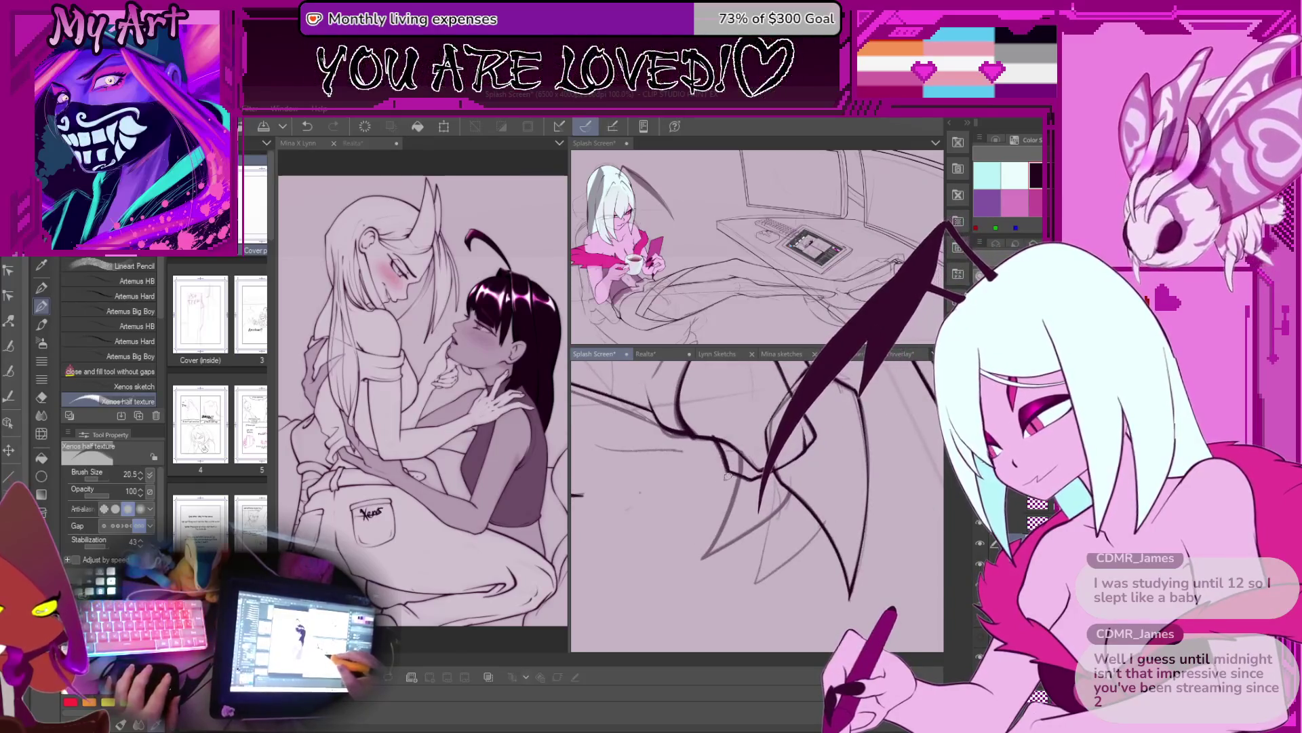
pyautogui.scroll(-1, 723, 523)
pyautogui.hotkey('ctrl', 'z')
pyautogui.moveTo(705, 561); pyautogui.dragTo(750, 473)
pyautogui.moveTo(703, 560); pyautogui.dragTo(754, 445)
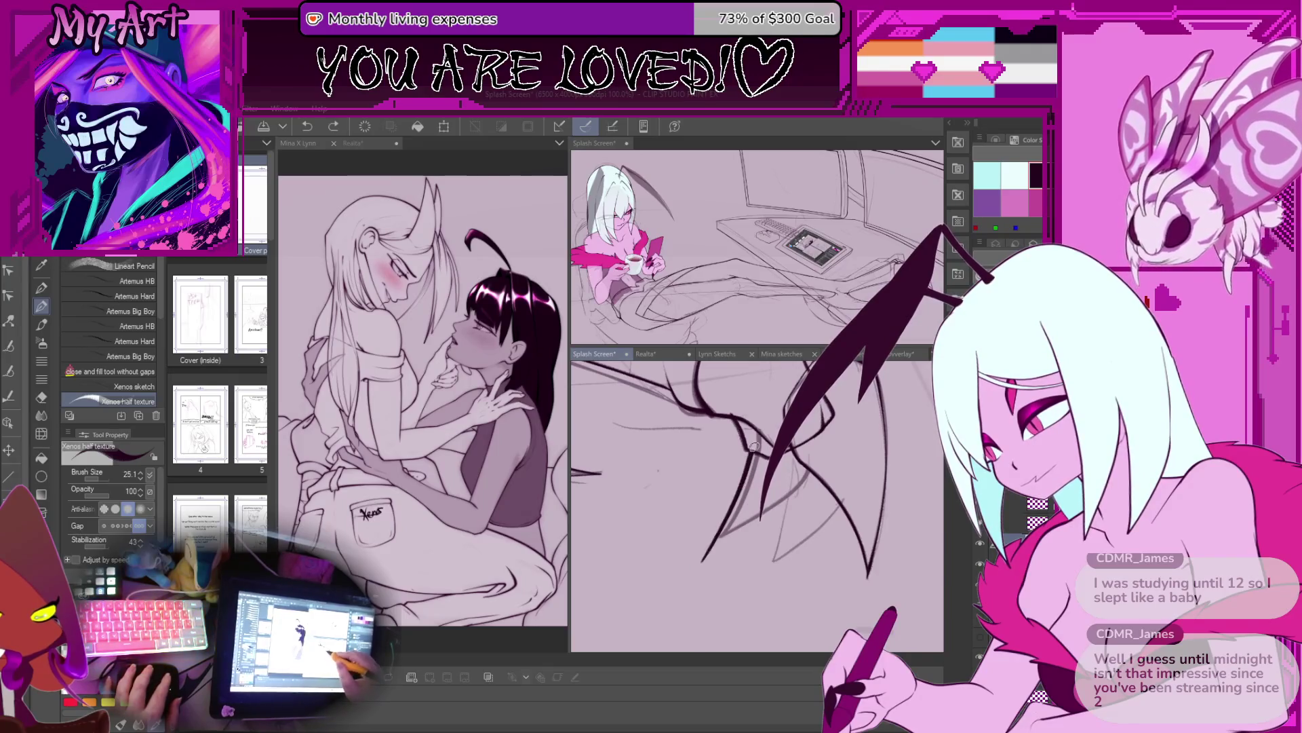
# Step: Retry the claw strokes, redrawing the lower claw line longer and discarding the trials
pyautogui.hotkey('ctrl', 'z')
pyautogui.moveTo(697, 563); pyautogui.dragTo(754, 459)
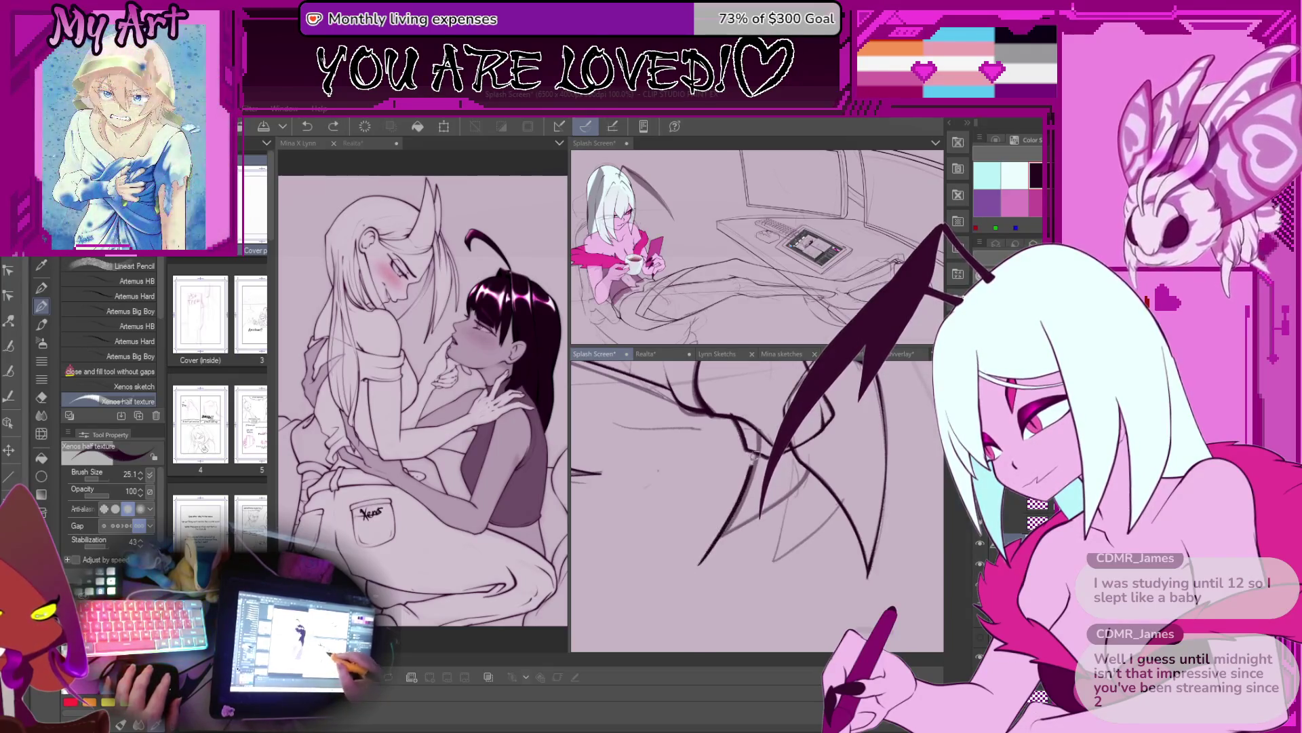
pyautogui.moveTo(689, 560); pyautogui.dragTo(659, 588)
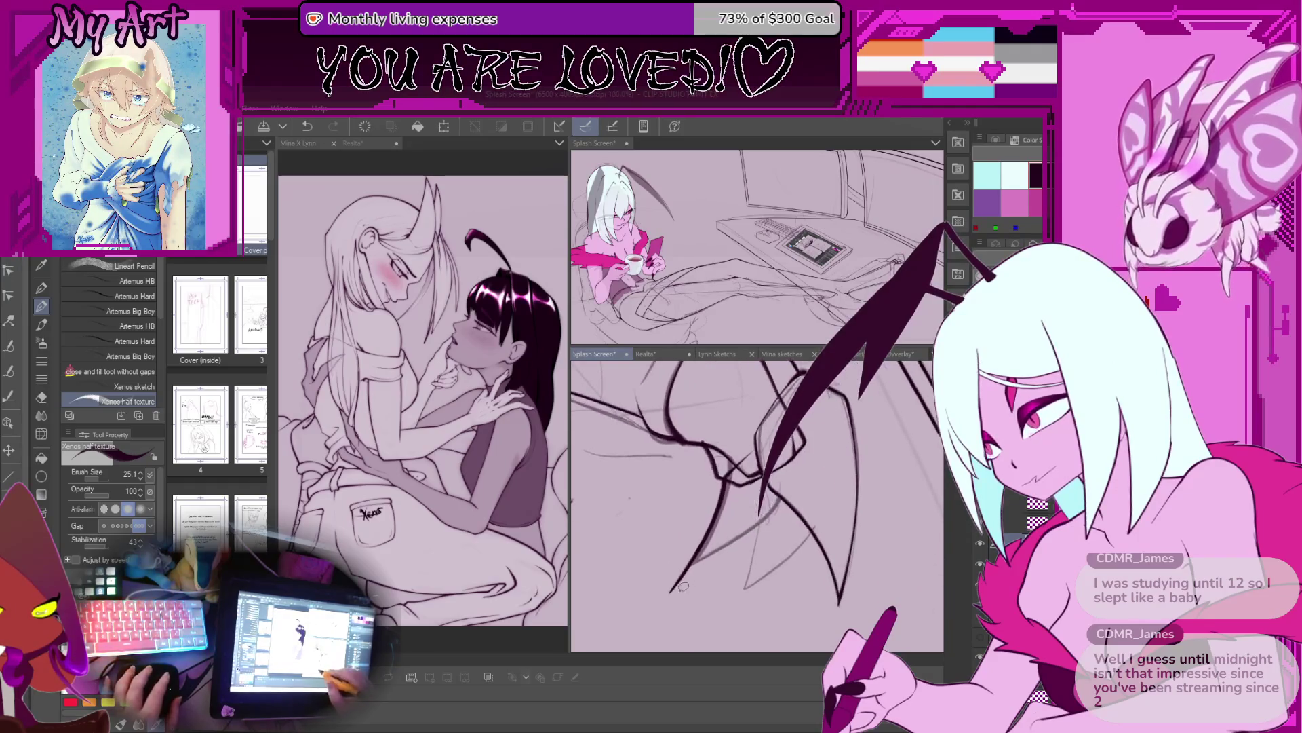
pyautogui.hotkey('ctrl', 'z')
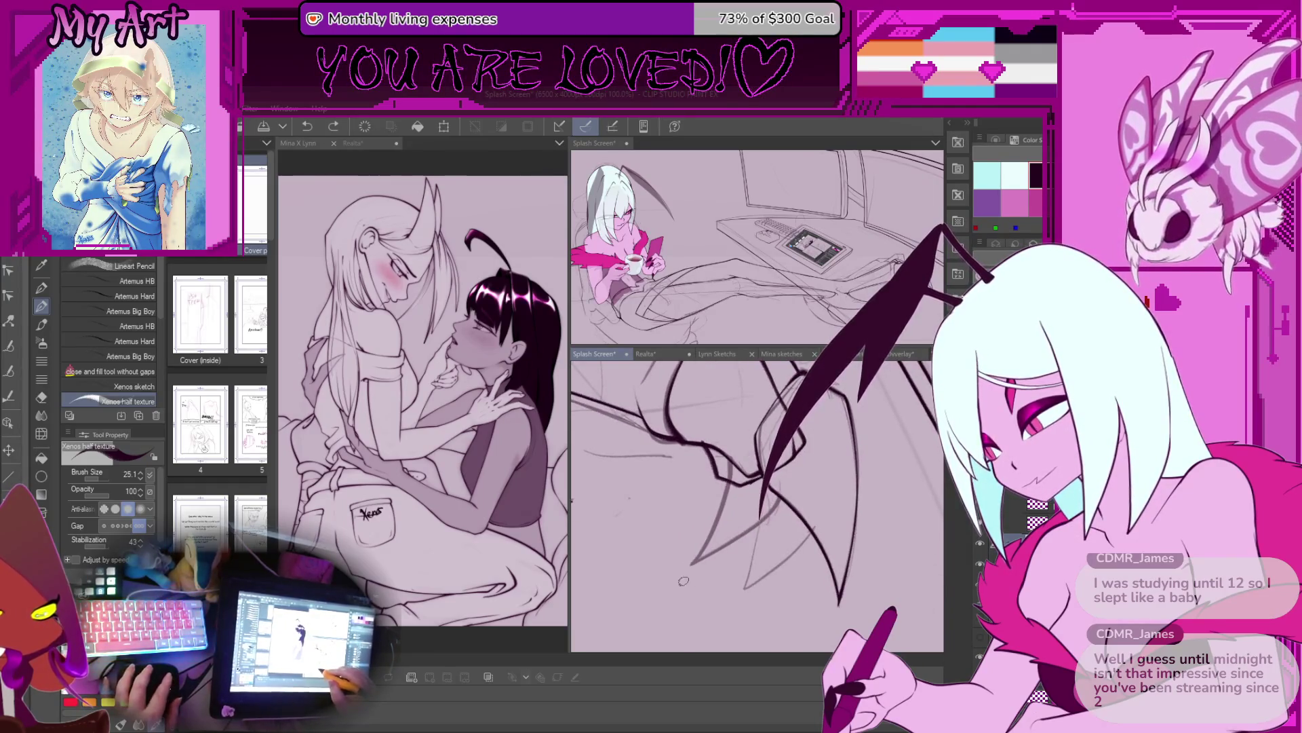
pyautogui.moveTo(758, 491); pyautogui.dragTo(675, 591)
pyautogui.hotkey('ctrl', 'z')
pyautogui.moveTo(721, 479)
pyautogui.mouseDown()
pyautogui.moveTo(661, 602)
pyautogui.moveTo(778, 533)
pyautogui.mouseUp()
pyautogui.hotkey('ctrl', 'z')
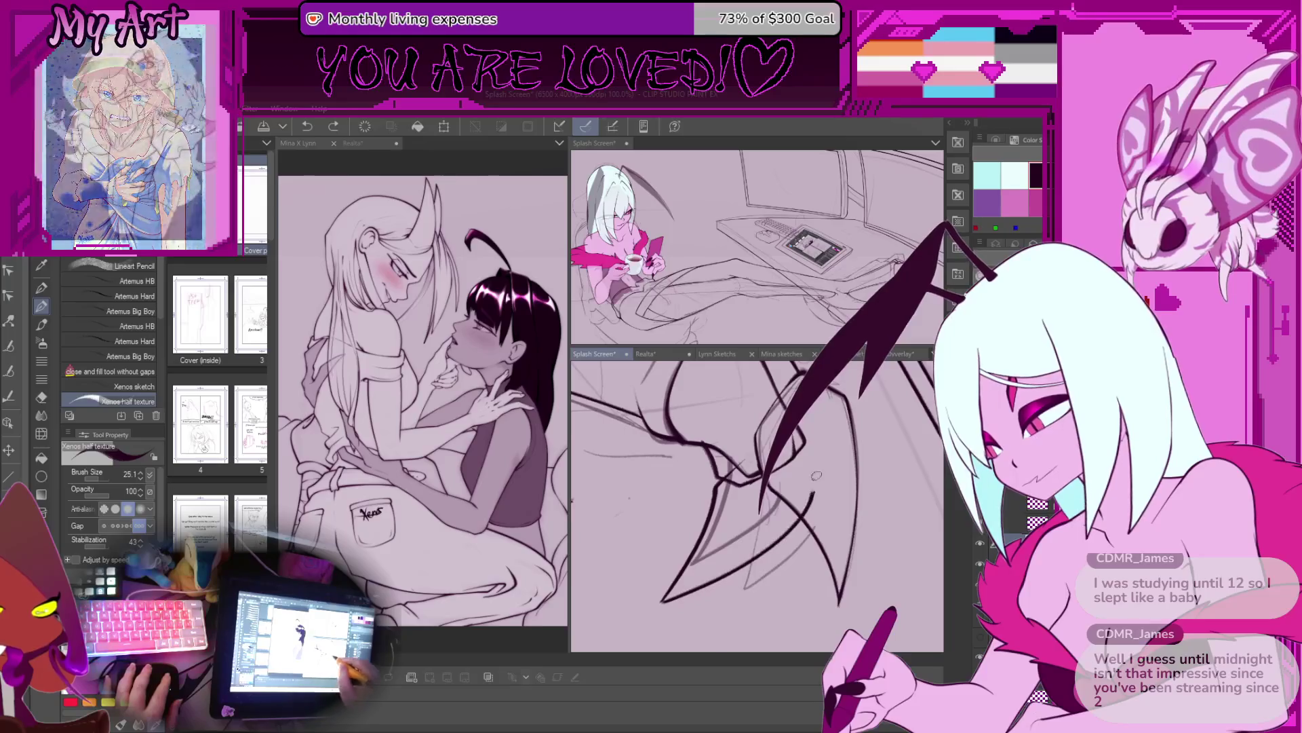
# Step: Try further claw strokes at brush size 25.1, then begin transforming the claw lines
pyautogui.scroll(-2, 692, 589)
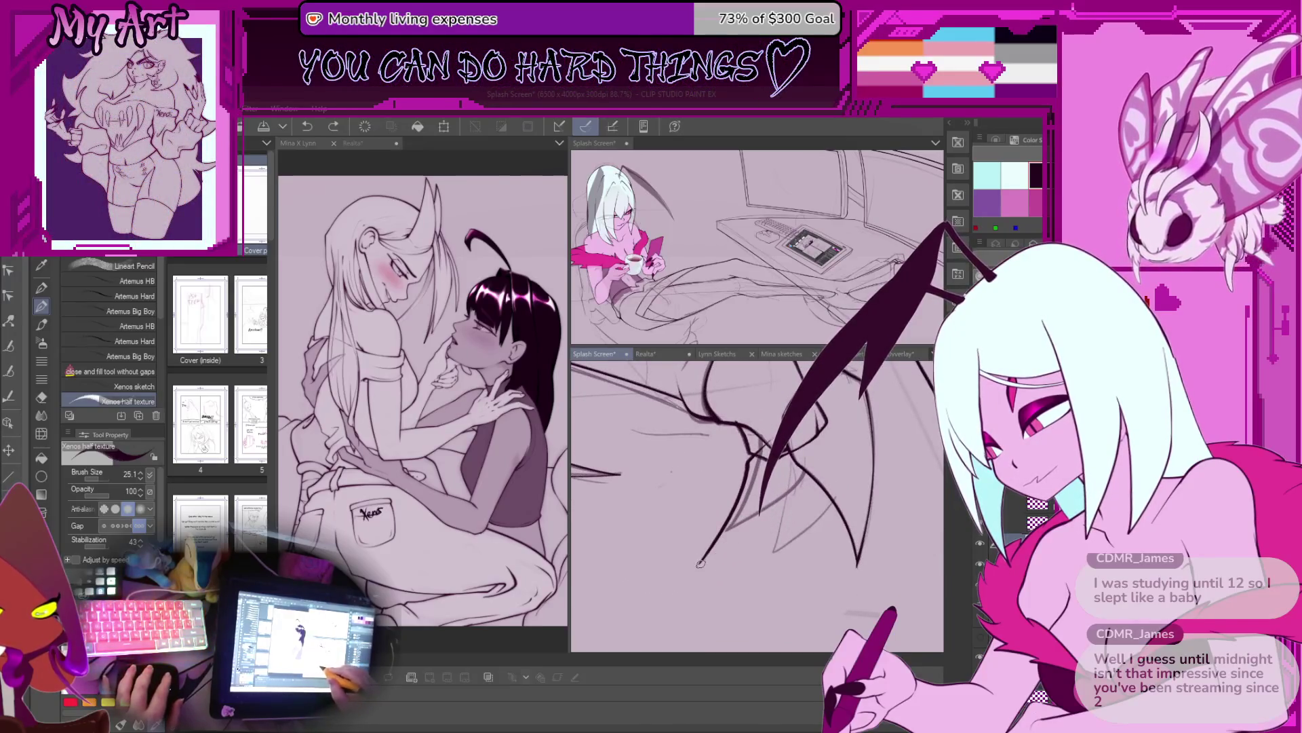
pyautogui.moveTo(706, 563); pyautogui.dragTo(780, 510)
pyautogui.hotkey('ctrl', 'z')
pyautogui.moveTo(701, 562); pyautogui.dragTo(780, 513)
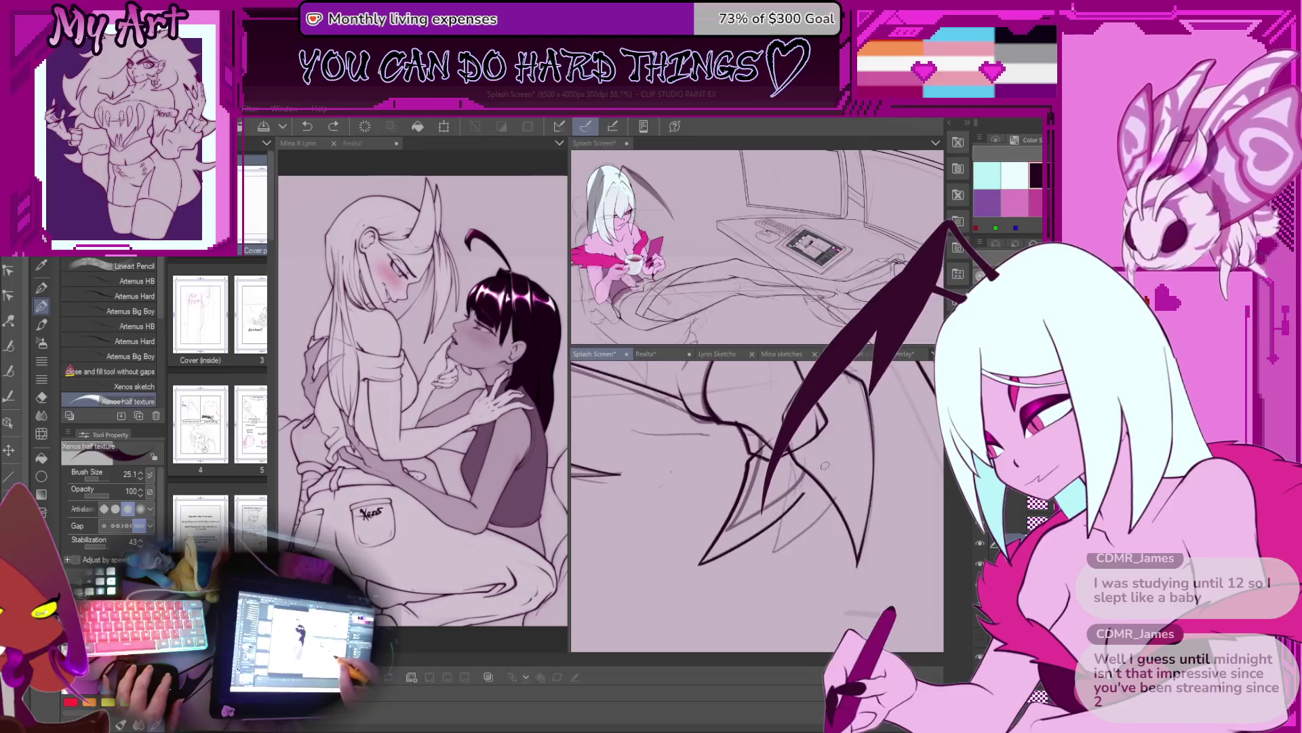
pyautogui.scroll(-3, 780, 514)
pyautogui.scroll(3, 780, 514)
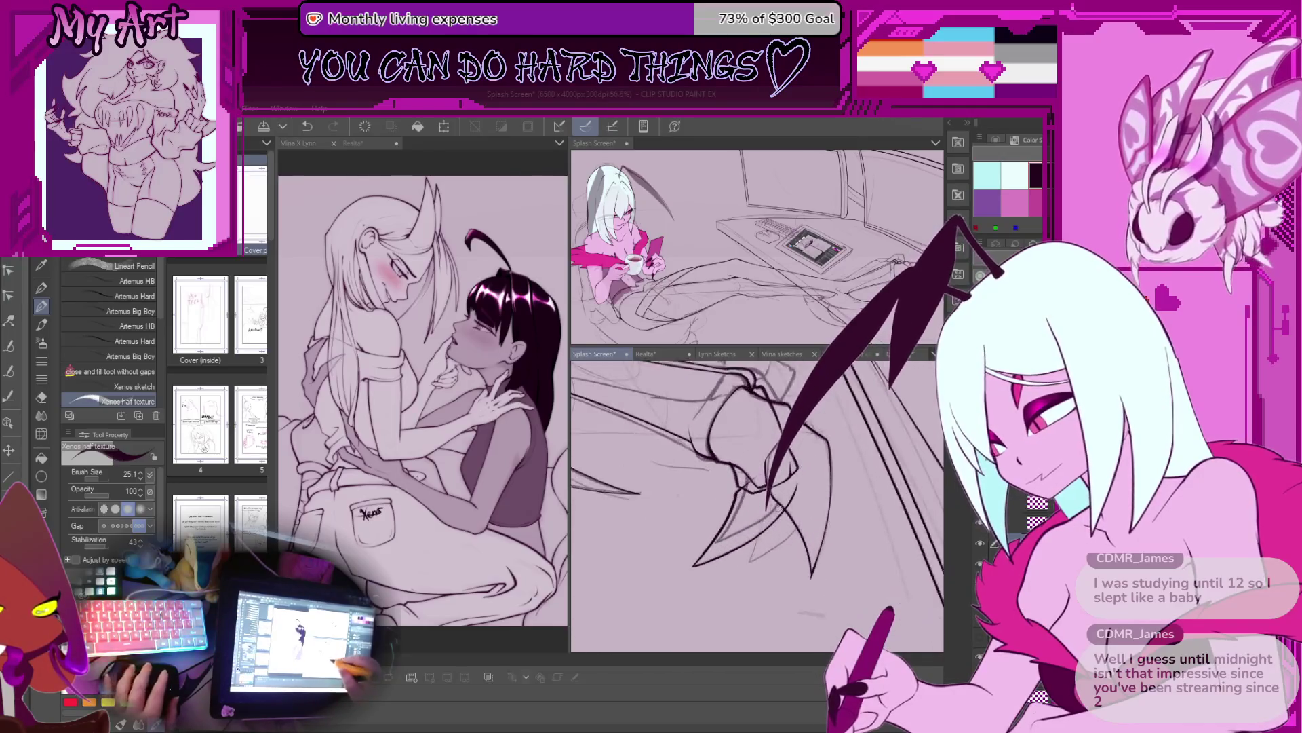
pyautogui.hotkey('ctrl', 'z')
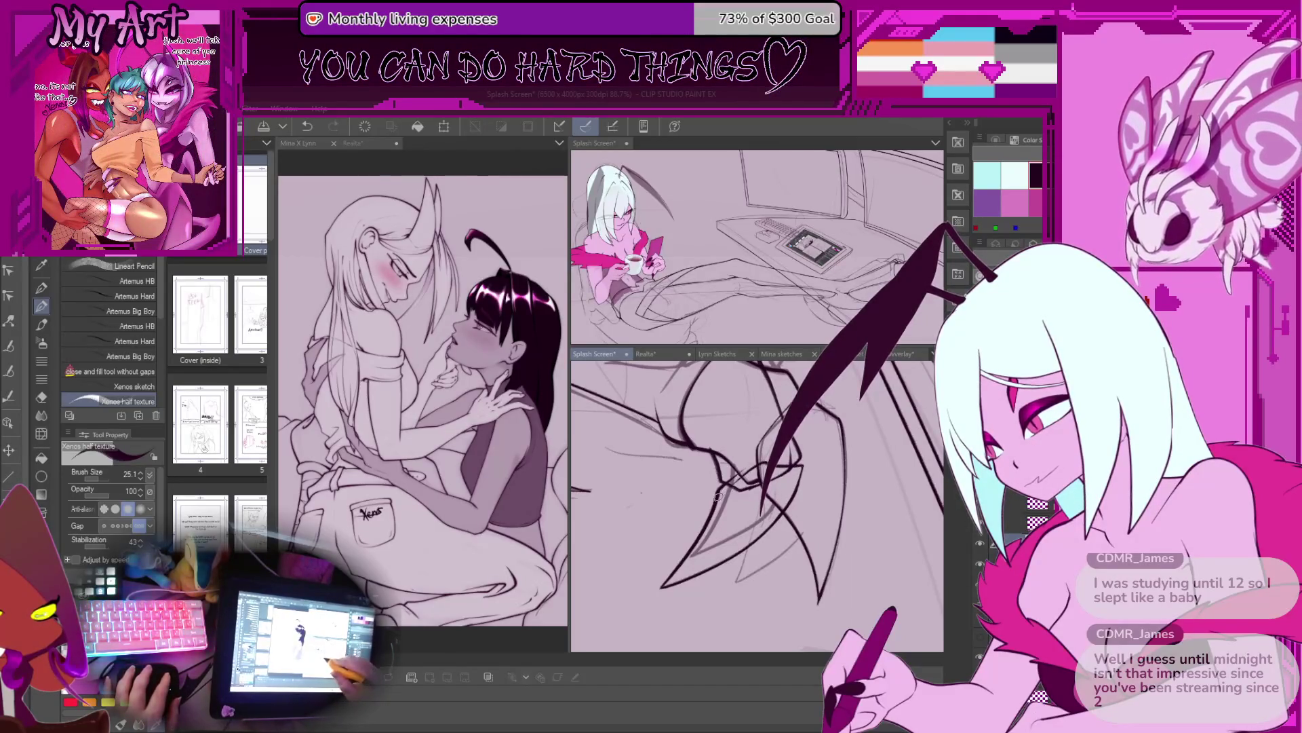
pyautogui.scroll(2, 717, 497)
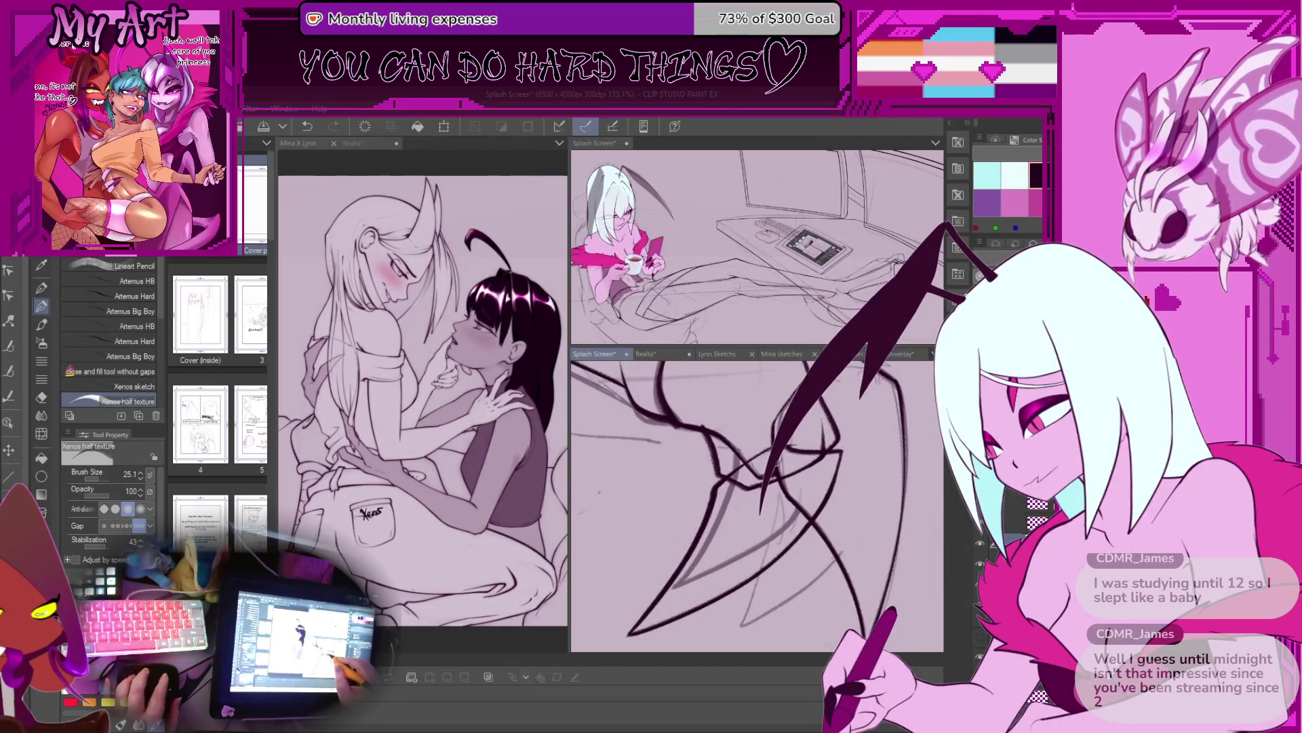
pyautogui.scroll(-4, 753, 506)
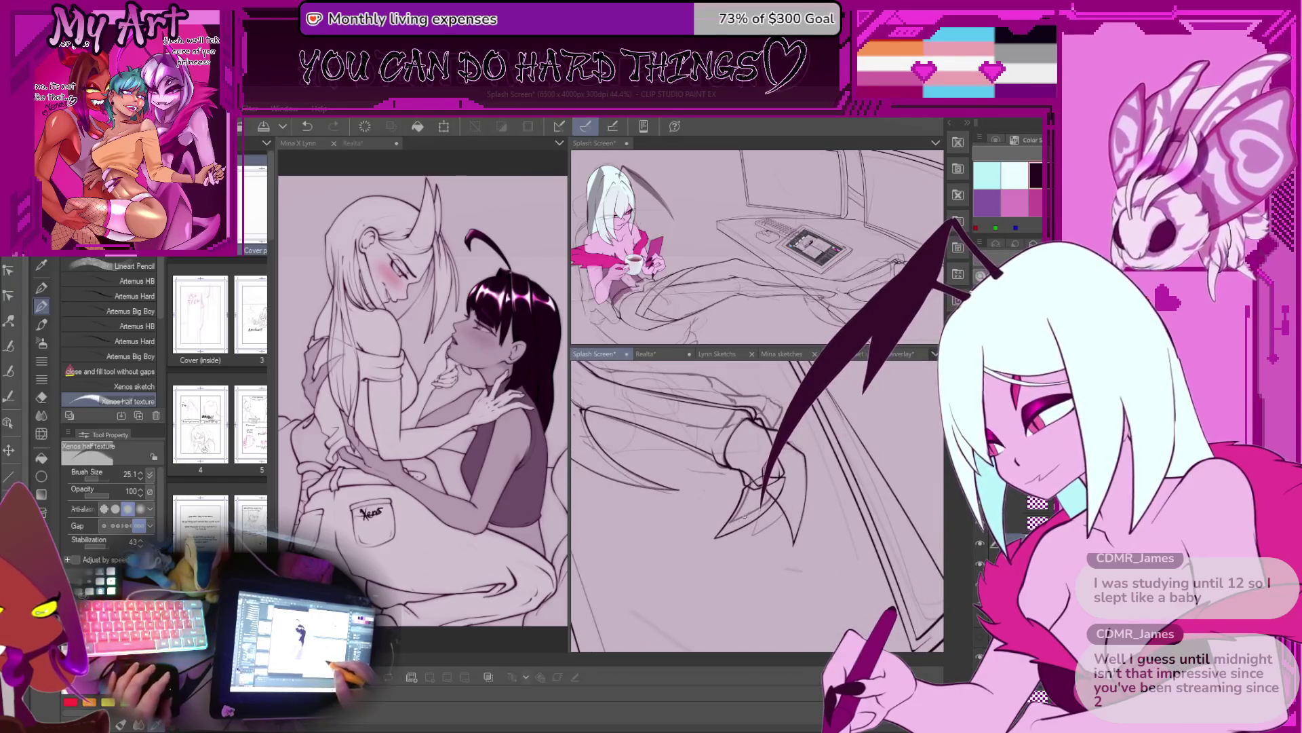
pyautogui.hotkey('ctrl', 't')
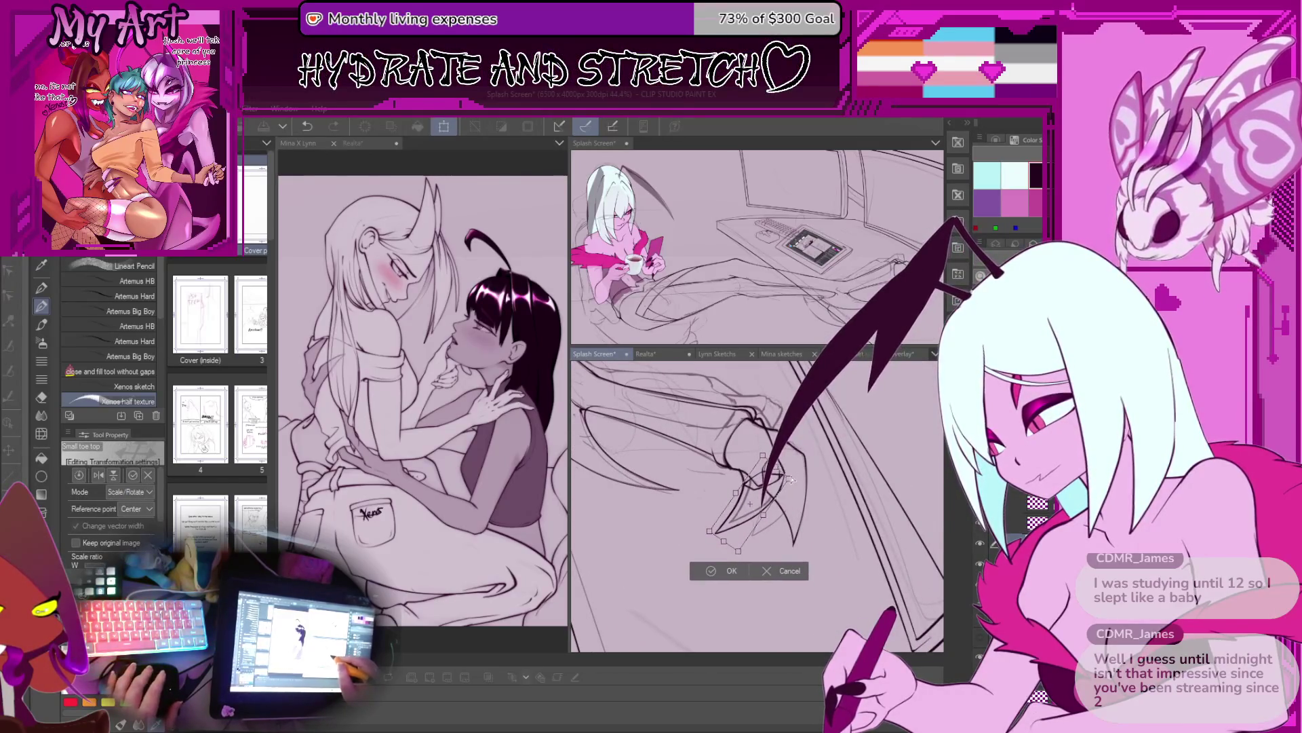
# Step: Nudge the inked foot claw down-left then slightly up-right, commit the transform, and undo once
pyautogui.moveTo(764, 456); pyautogui.dragTo(755, 466)
pyautogui.moveTo(753, 511); pyautogui.dragTo(758, 505)
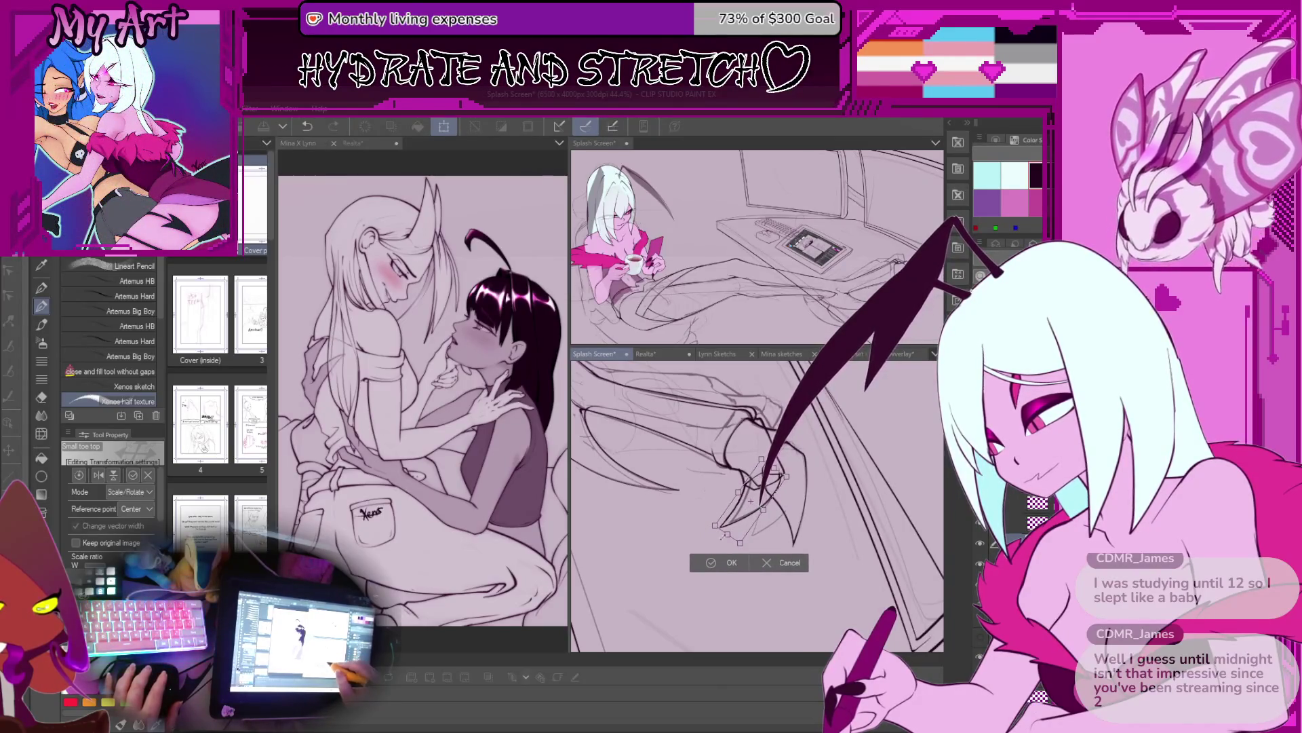
pyautogui.click(715, 563)
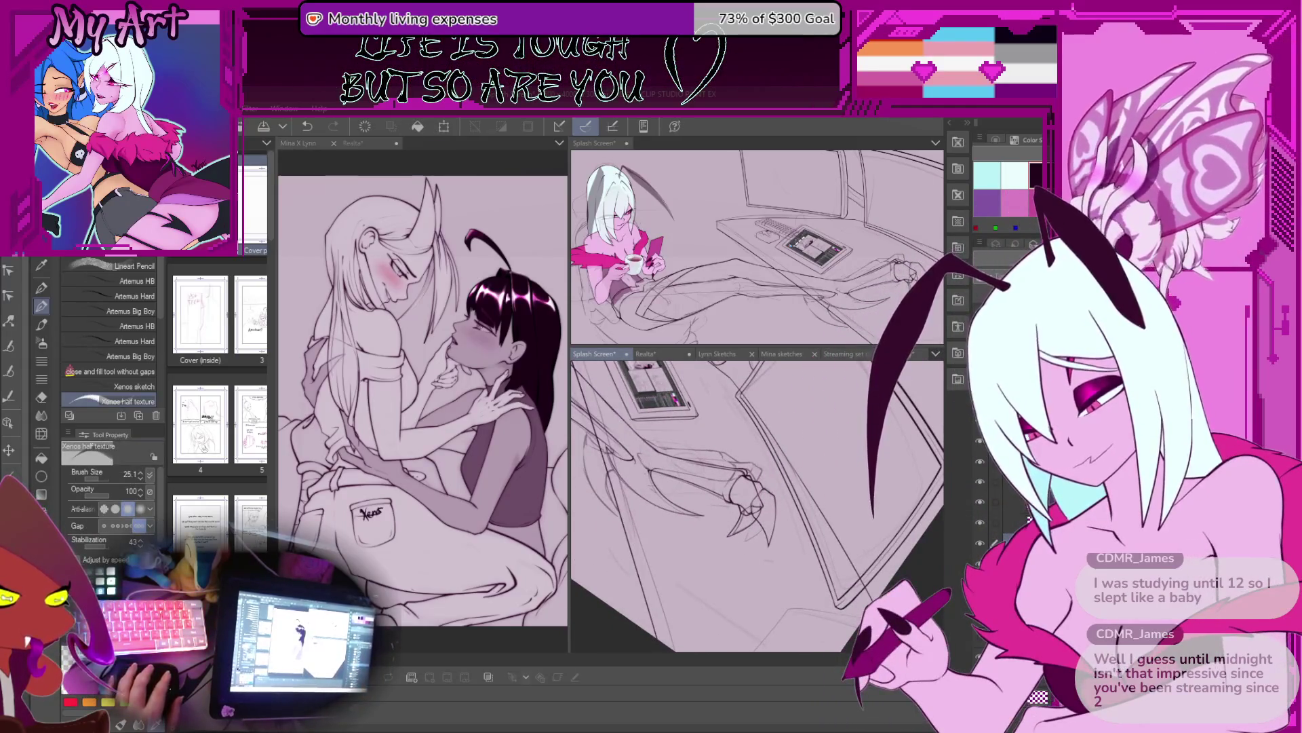
pyautogui.hotkey('ctrl', 'z')
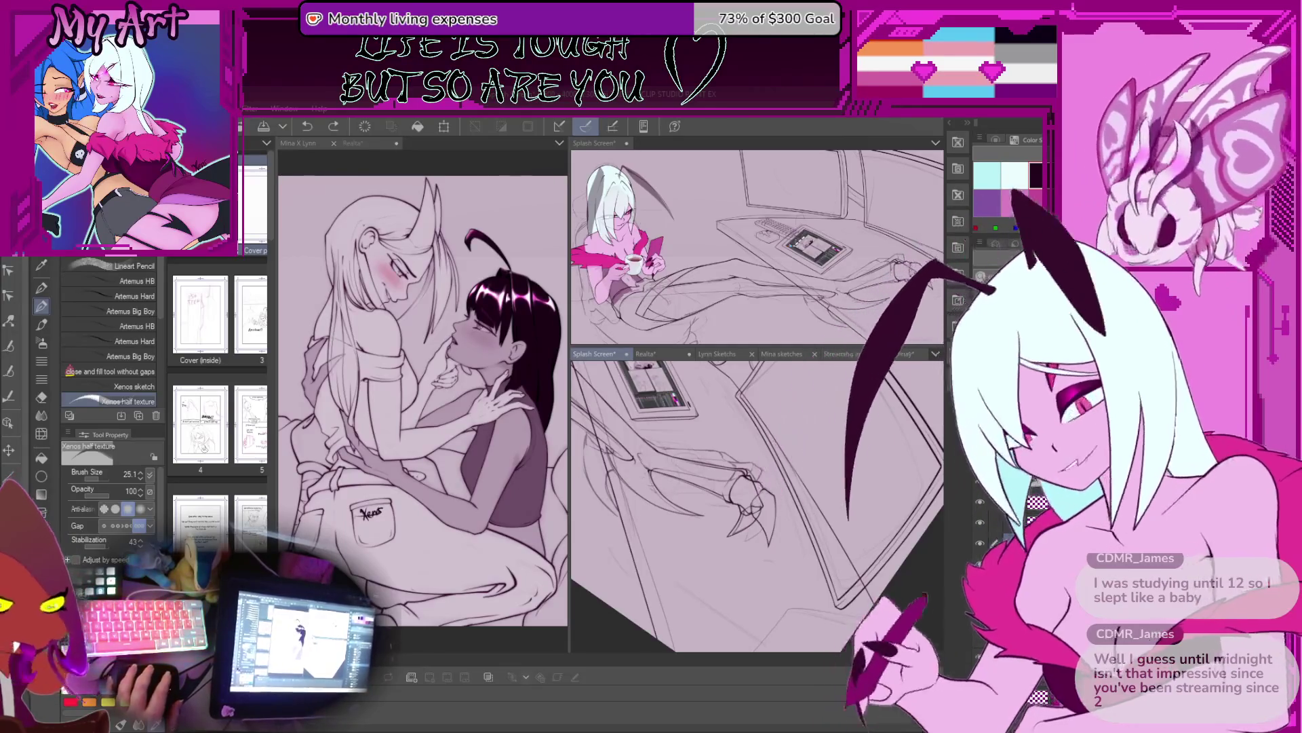
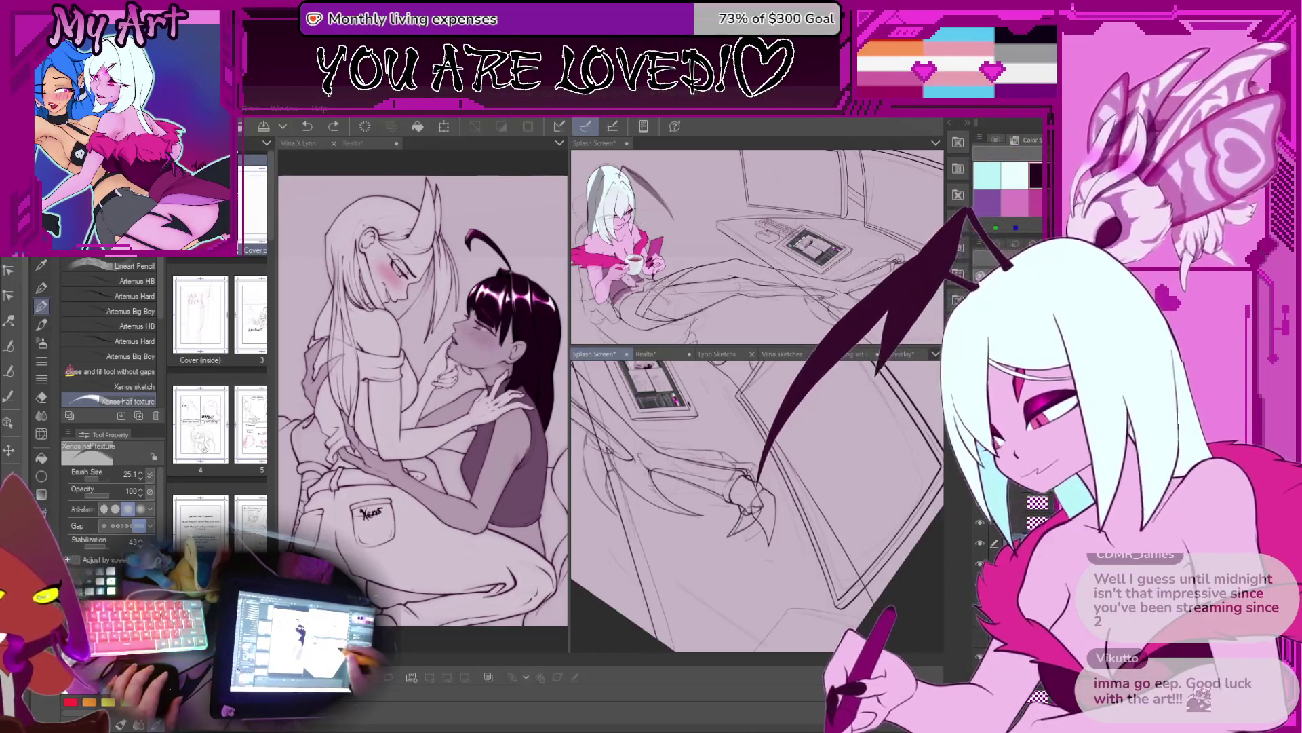
# Step: Rotate and zoom the Splash Screen canvas to frame the clawed hand on the desk
pyautogui.moveTo(719, 536)
pyautogui.mouseDown()
pyautogui.moveTo(759, 502)
pyautogui.moveTo(746, 488)
pyautogui.moveTo(760, 500)
pyautogui.mouseUp()
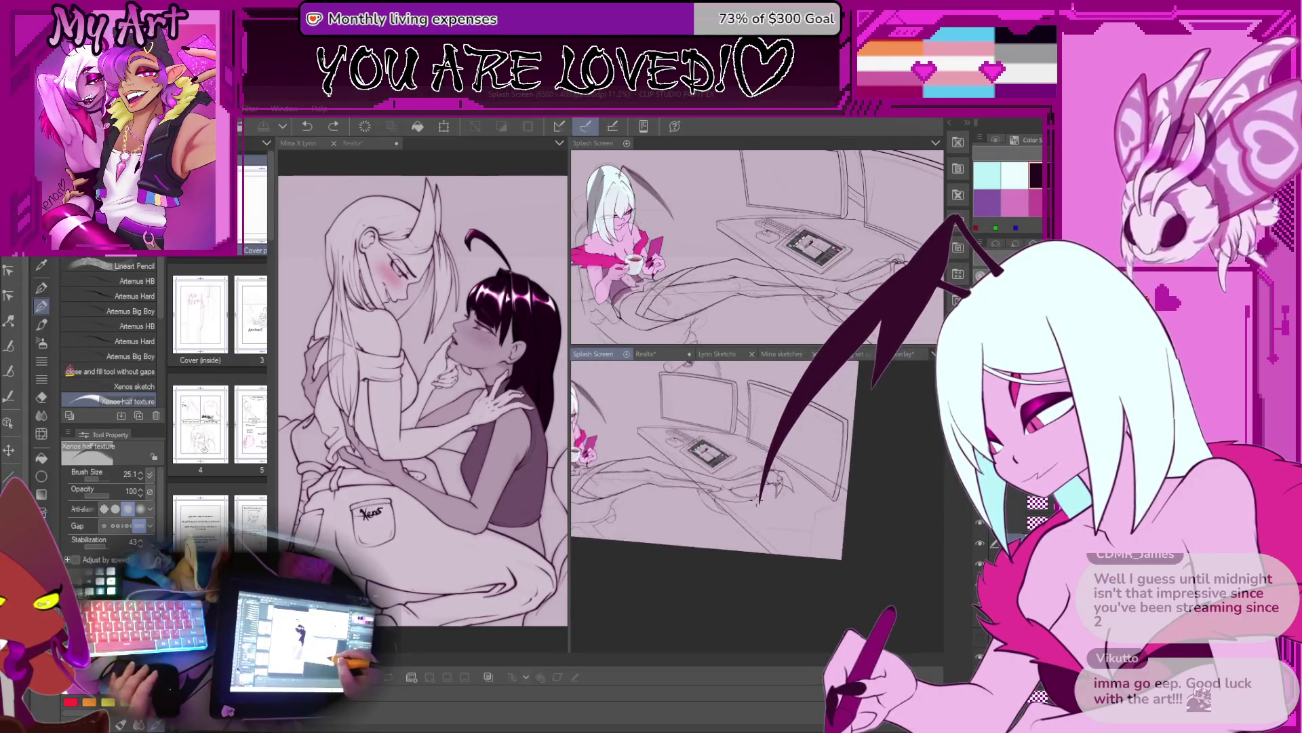
pyautogui.scroll(5, 759, 500)
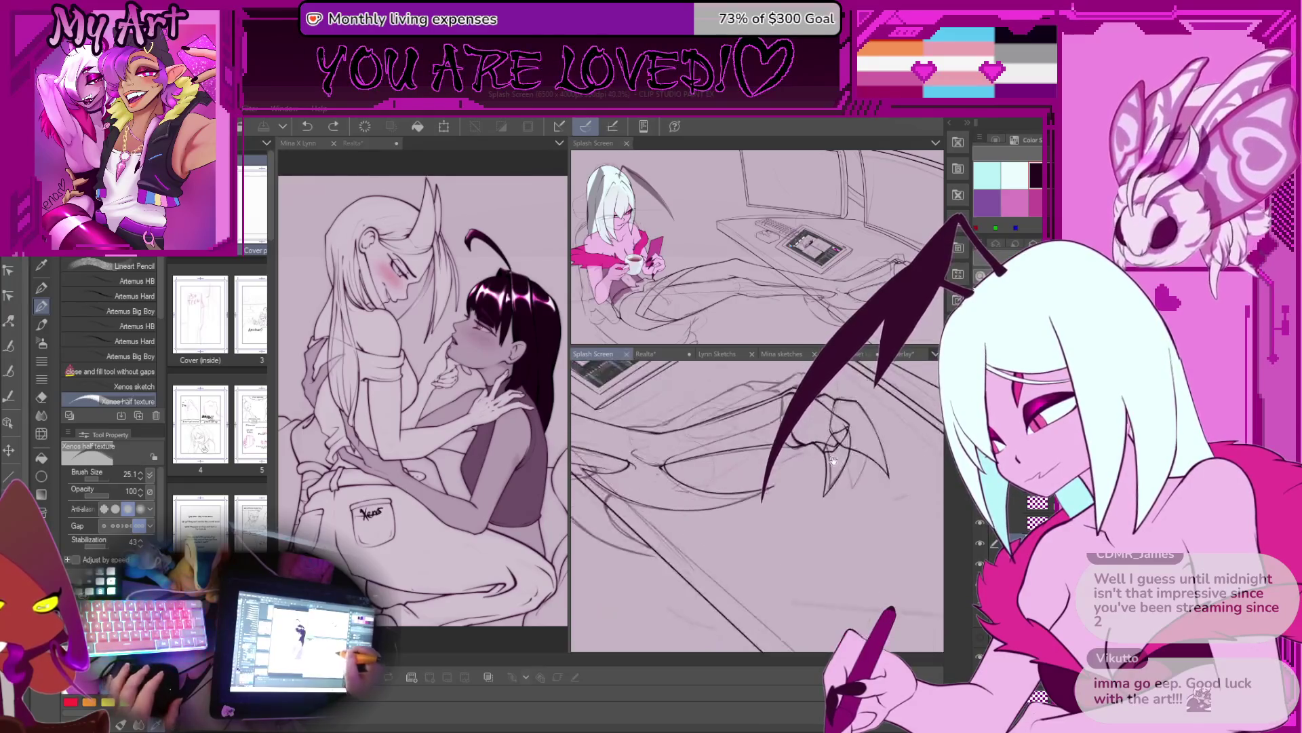
pyautogui.moveTo(831, 459); pyautogui.dragTo(807, 477)
pyautogui.scroll(3, 814, 471)
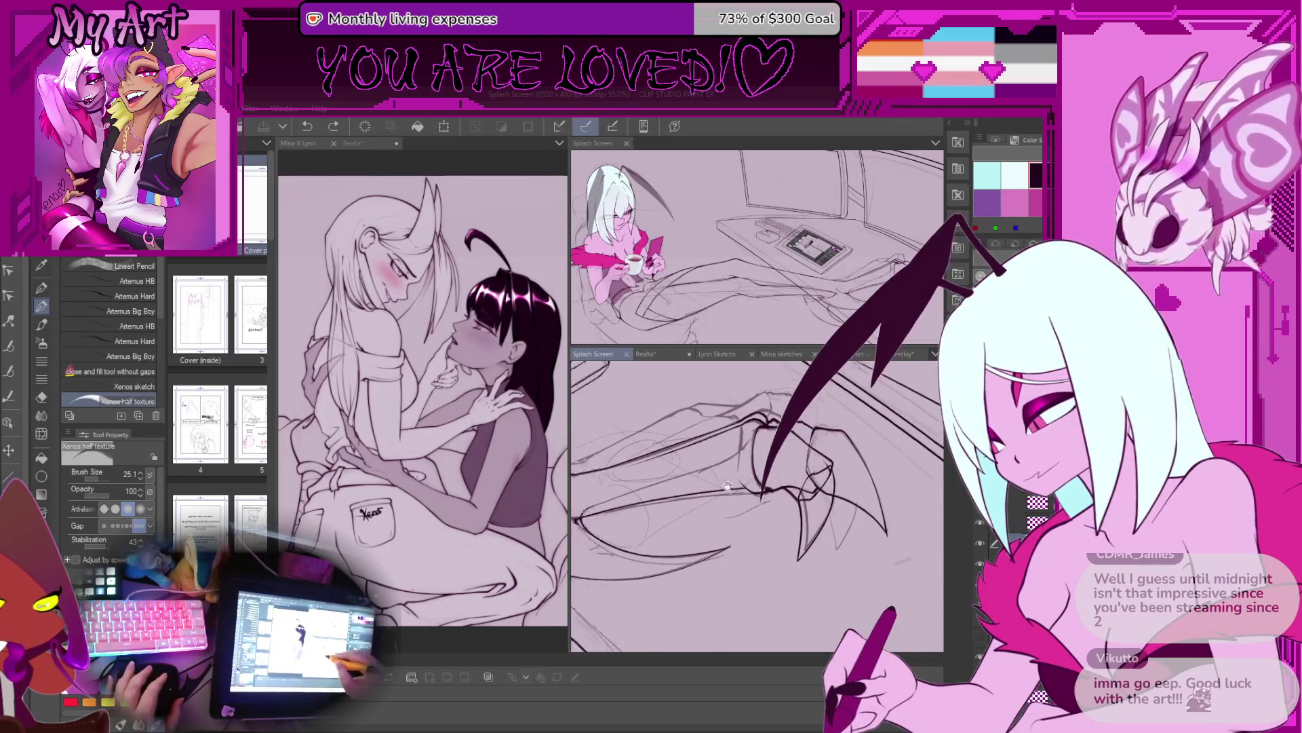
pyautogui.scroll(-2, 796, 465)
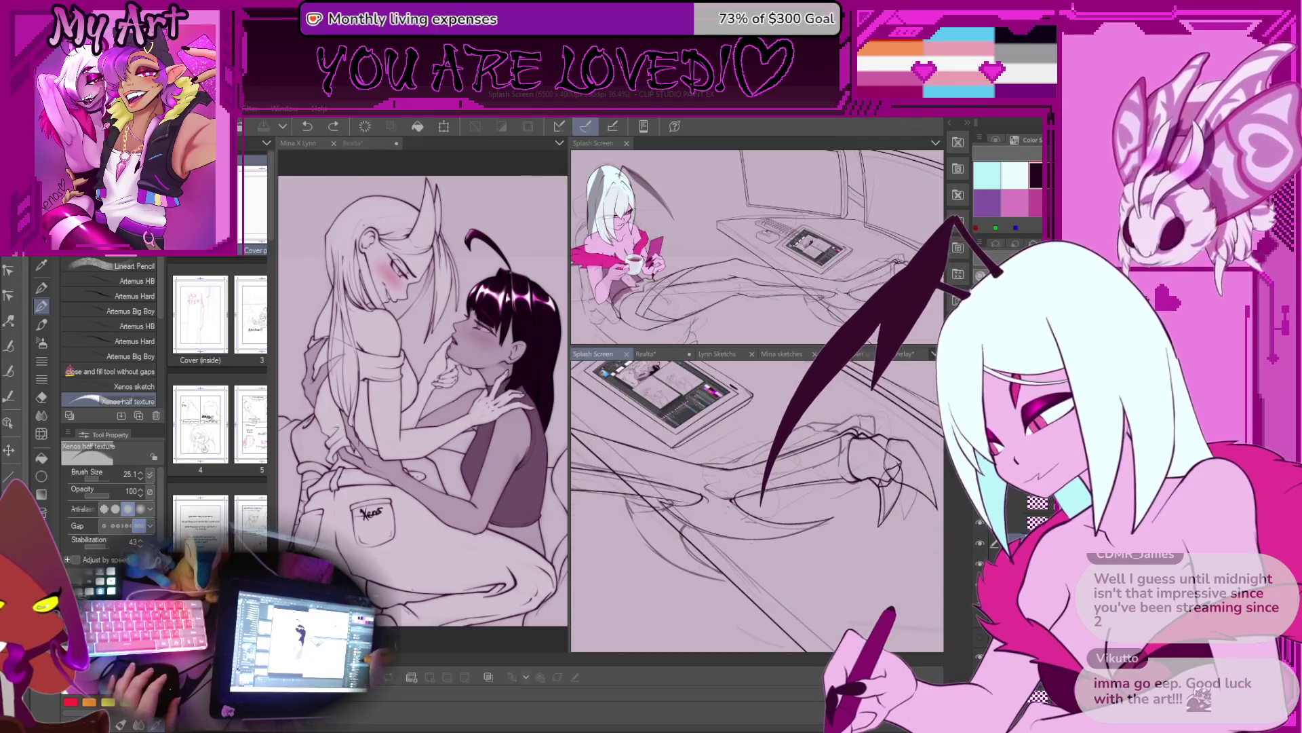
pyautogui.scroll(-1, 796, 465)
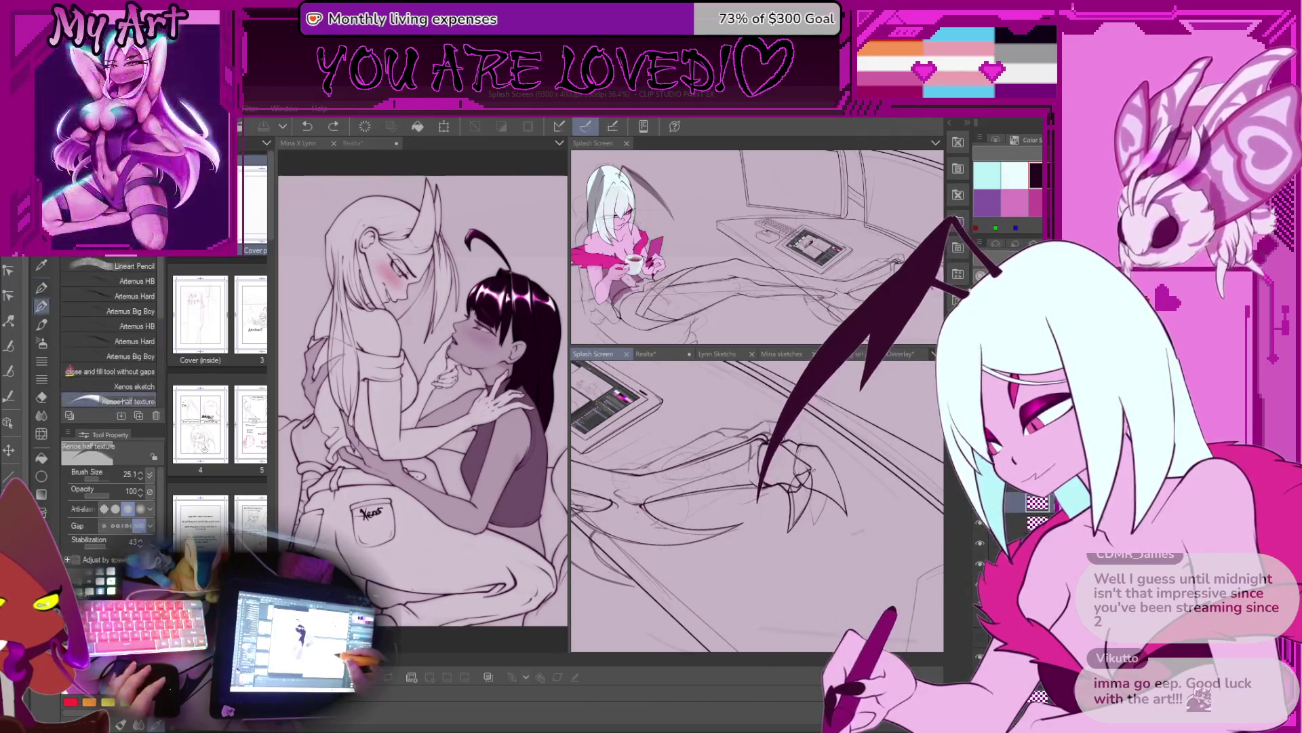
pyautogui.scroll(3, 797, 467)
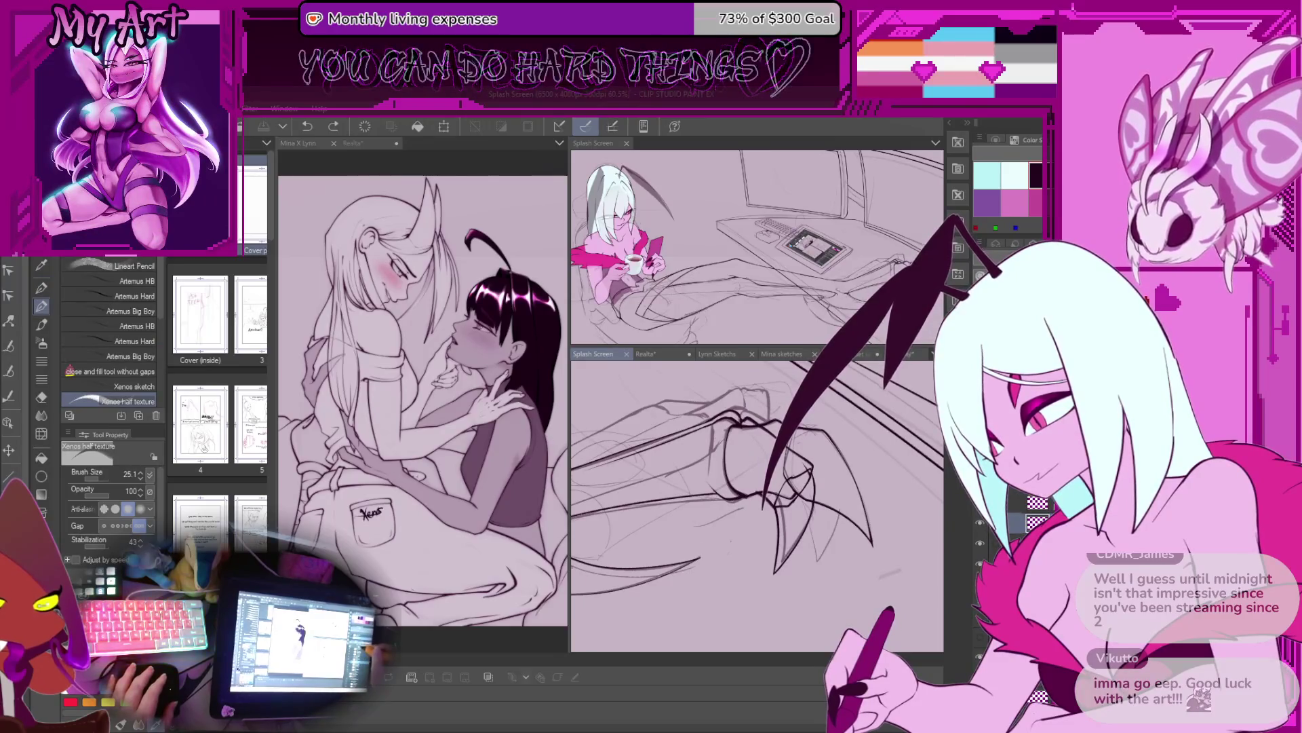
# Step: Switch to the Lasso fill 2 subtool with the view centred on the clawed hand
pyautogui.press('p')
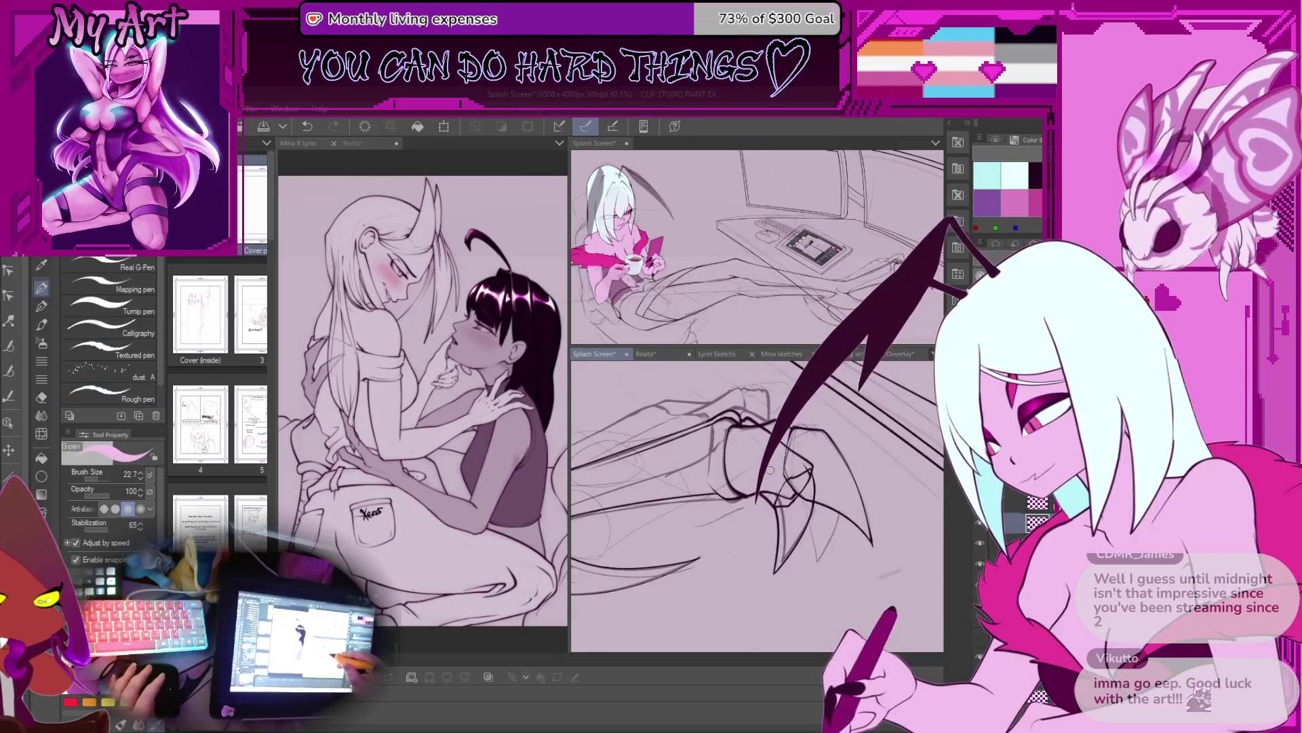
pyautogui.scroll(1, 760, 447)
pyautogui.moveTo(761, 447); pyautogui.dragTo(731, 415)
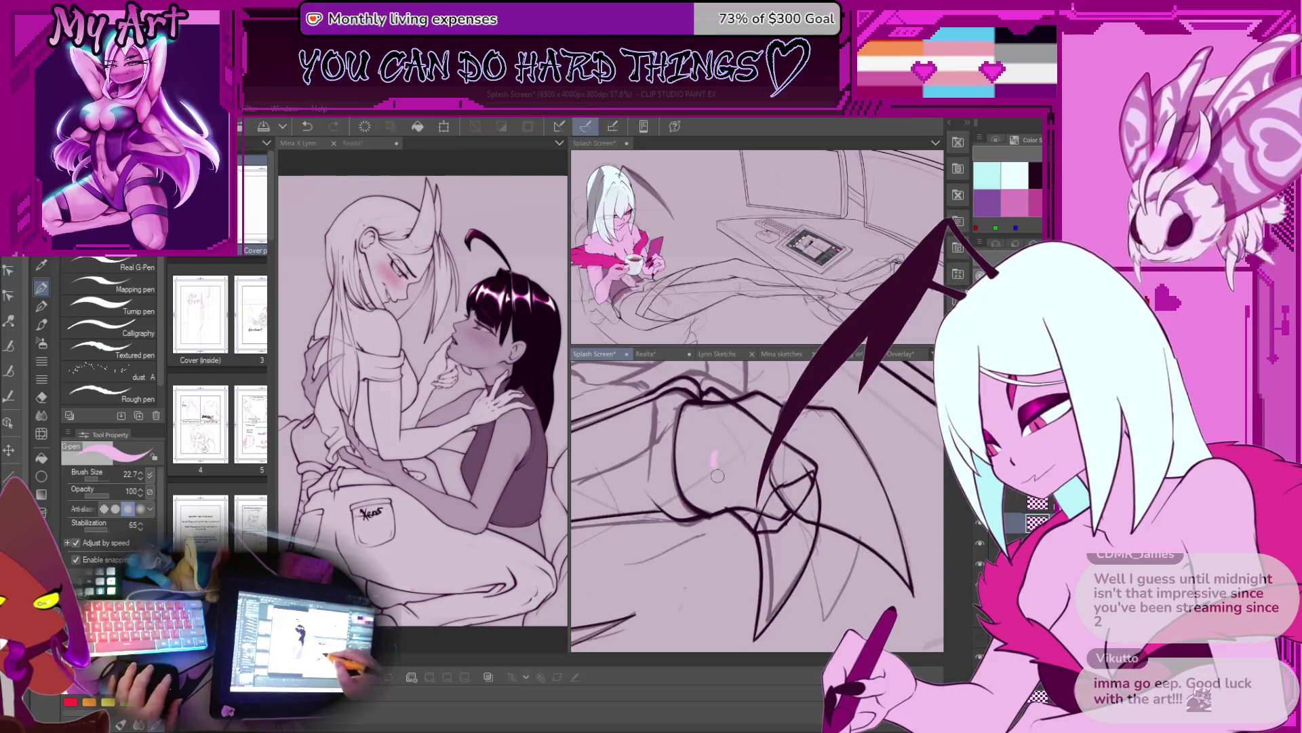
pyautogui.press('b')
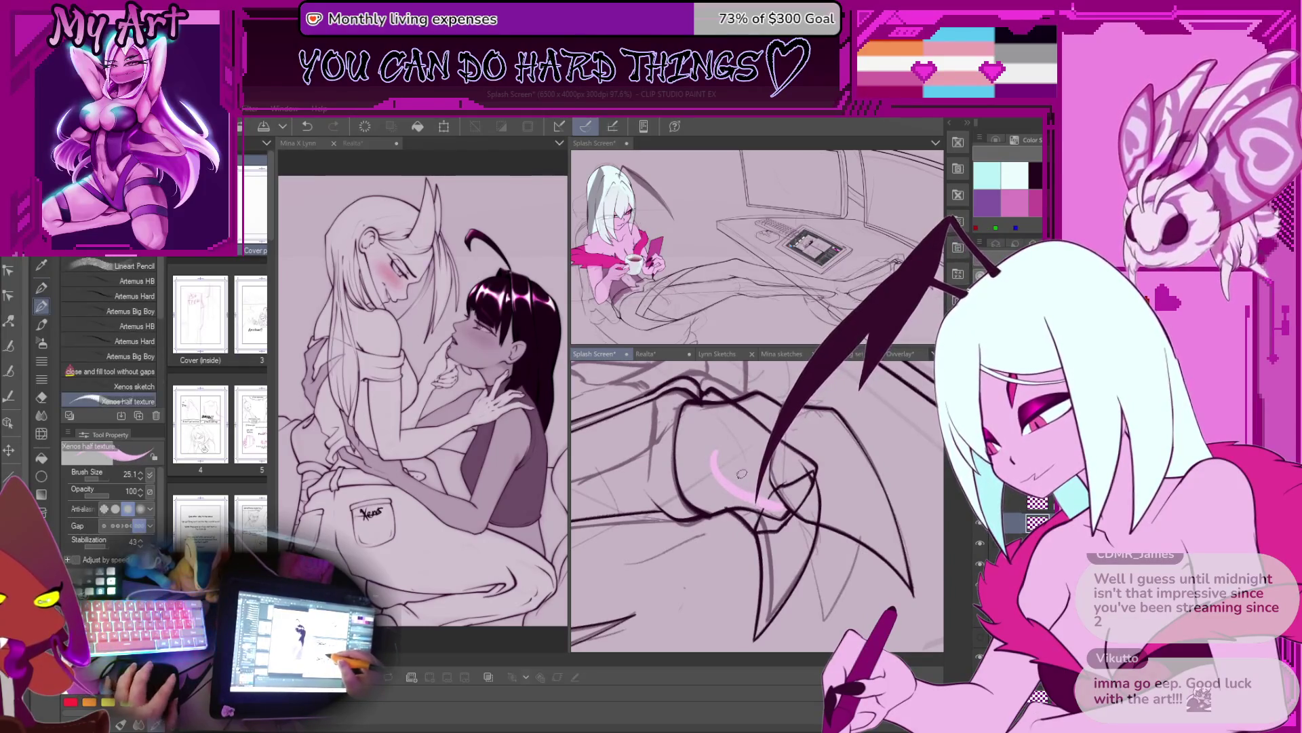
pyautogui.press('b')
pyautogui.scroll(2, 684, 455)
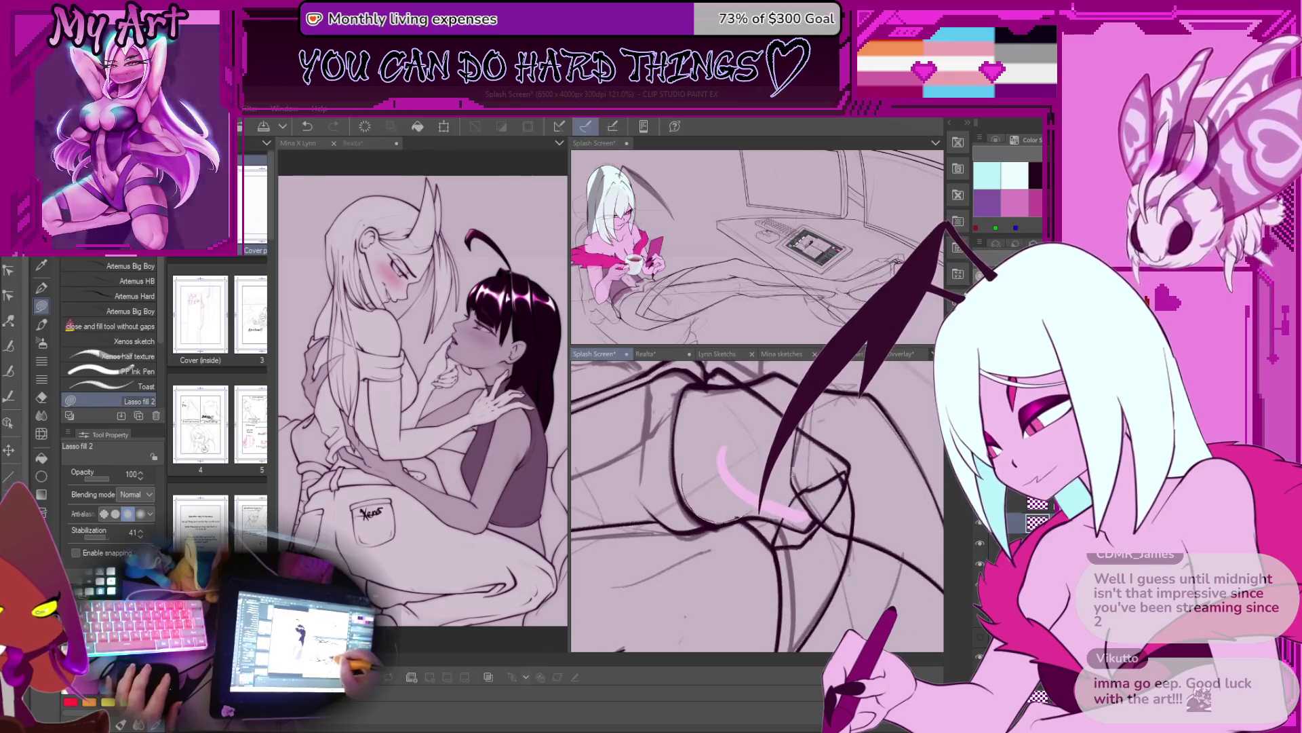
# Step: Lasso-fill a first pink patch on the hand, then zoom out slightly and pan down-left
pyautogui.moveTo(686, 468); pyautogui.dragTo(705, 502)
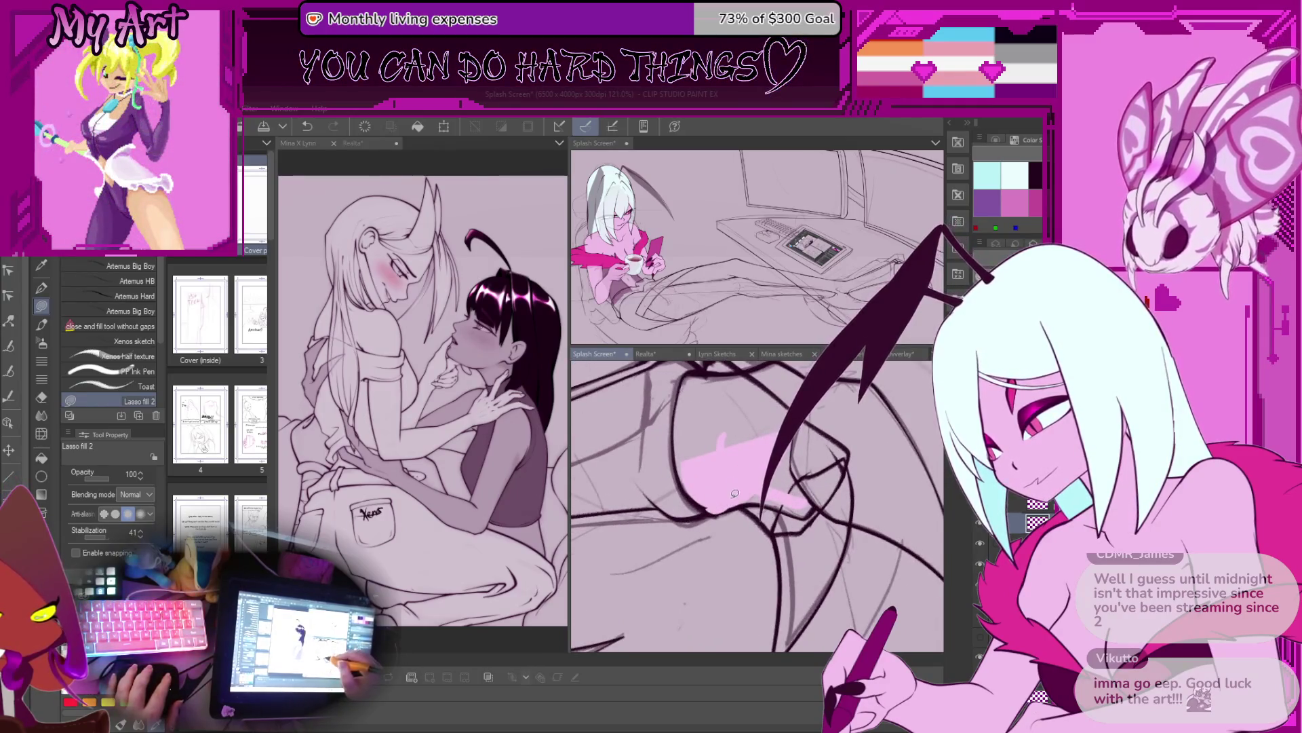
pyautogui.hotkey('ctrl', '-')
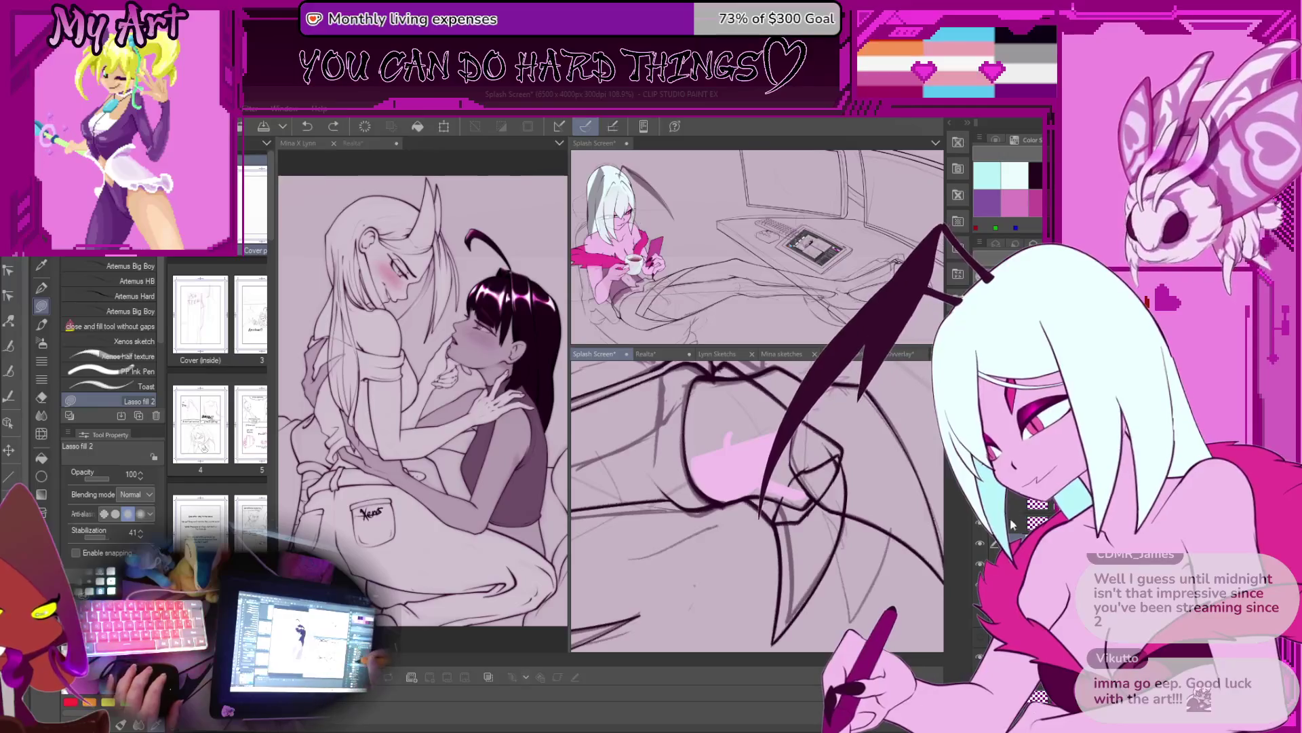
pyautogui.moveTo(732, 417); pyautogui.dragTo(719, 438)
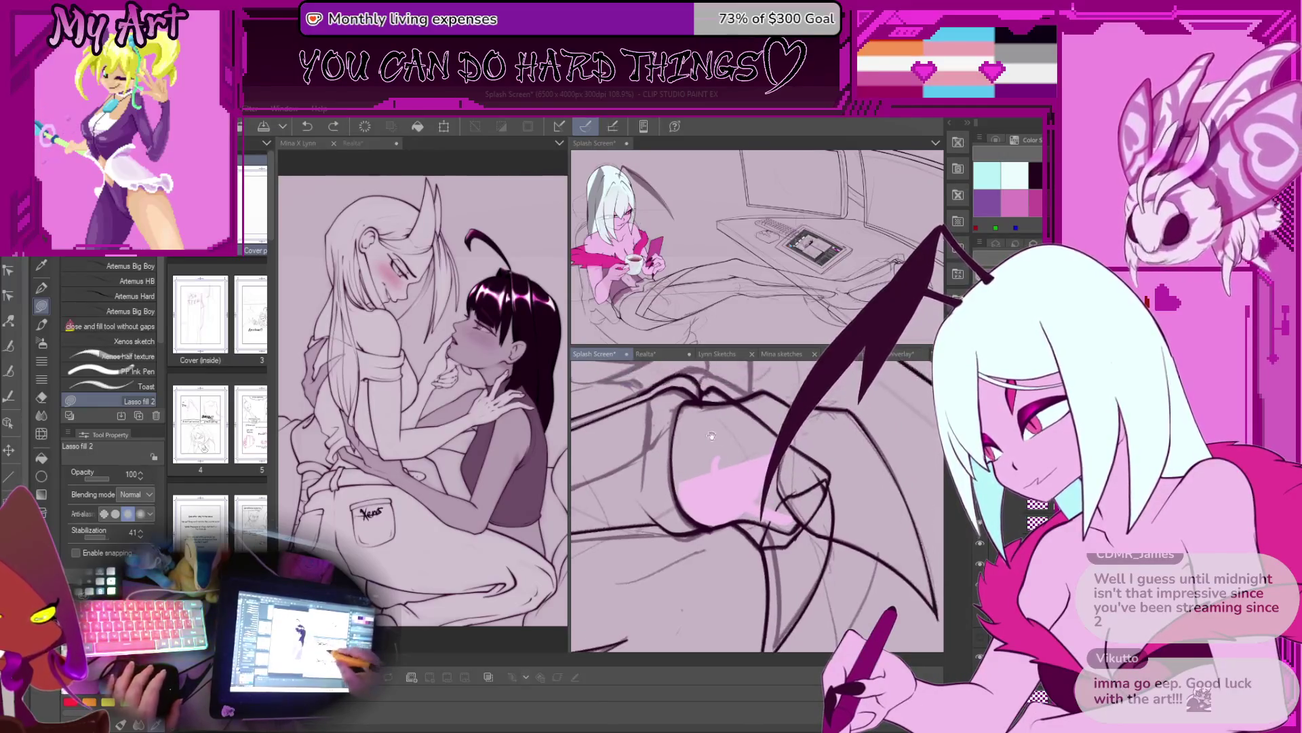
# Step: Draw a freehand lasso selection around the hand's pink fill and right part
pyautogui.press('m')
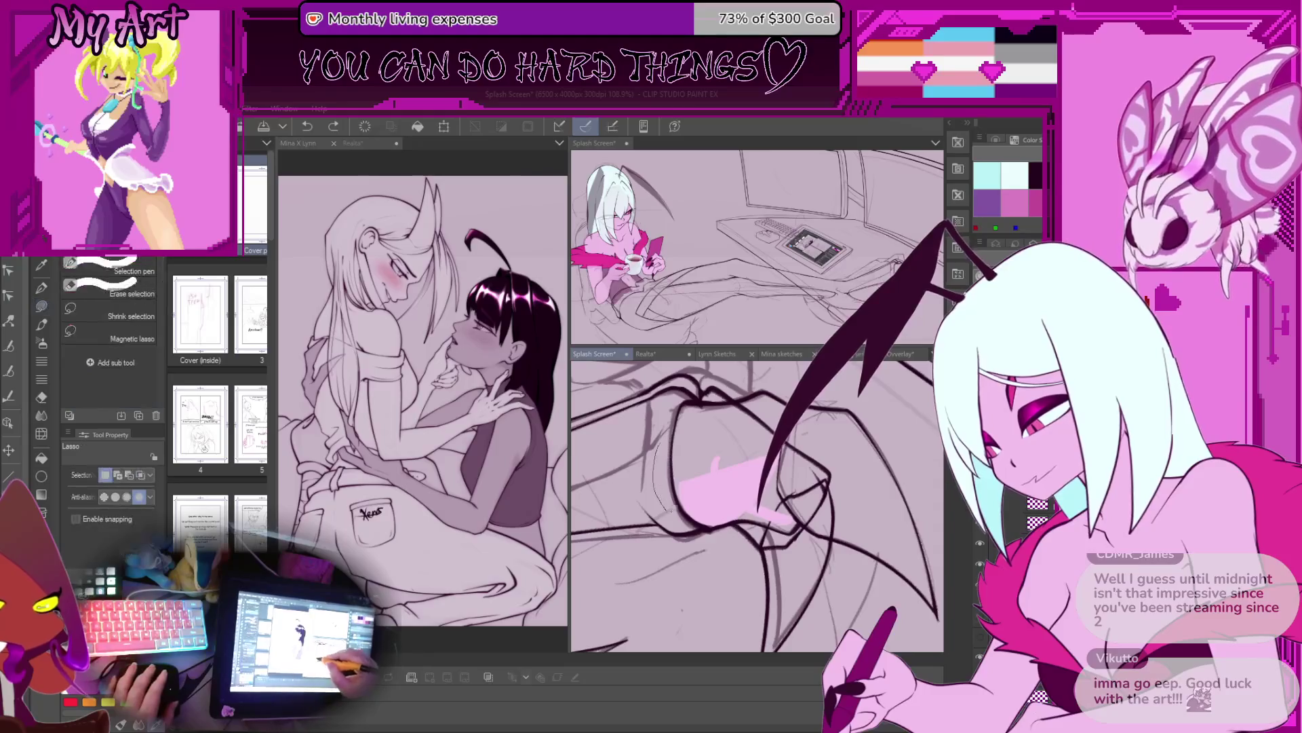
pyautogui.moveTo(720, 535); pyautogui.dragTo(754, 468)
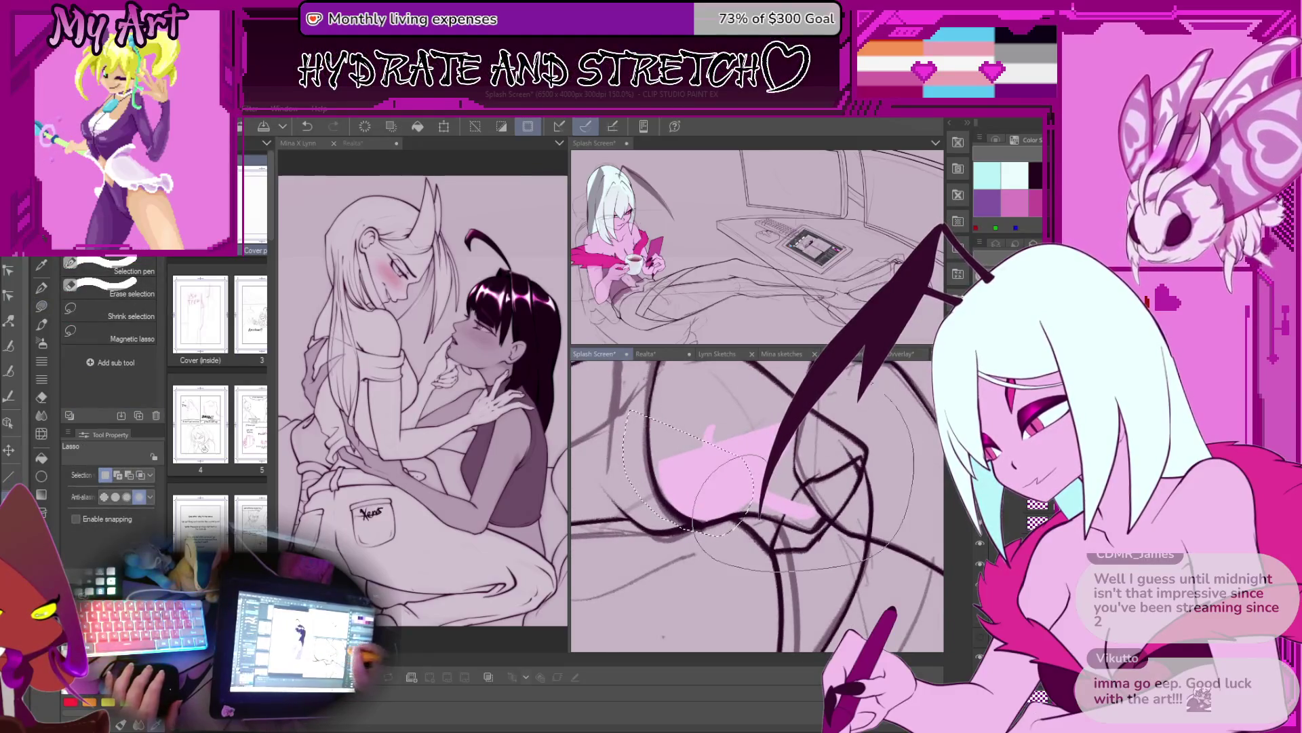
pyautogui.scroll(2, 752, 527)
pyautogui.moveTo(752, 527); pyautogui.dragTo(769, 533)
pyautogui.moveTo(845, 549)
pyautogui.mouseDown()
pyautogui.moveTo(882, 475)
pyautogui.moveTo(821, 434)
pyautogui.moveTo(707, 453)
pyautogui.mouseUp()
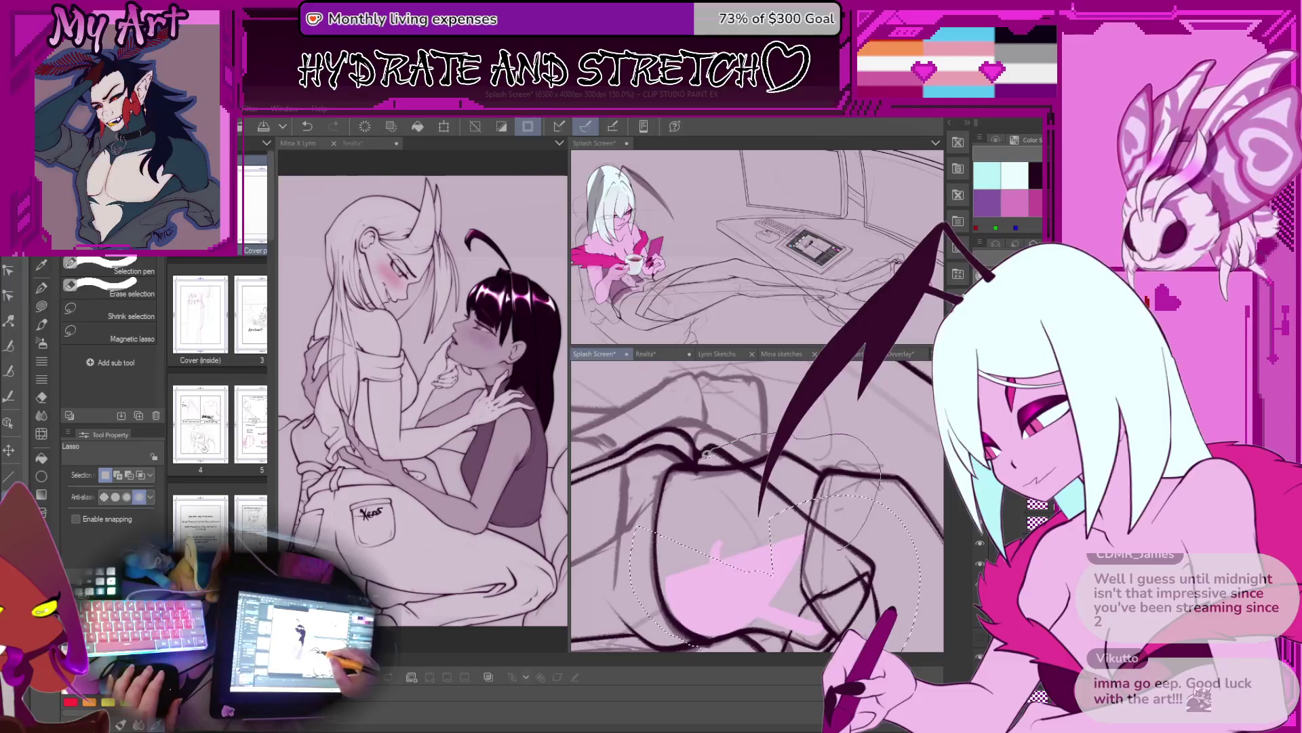
pyautogui.moveTo(655, 517); pyautogui.dragTo(655, 518)
pyautogui.scroll(2, 747, 468)
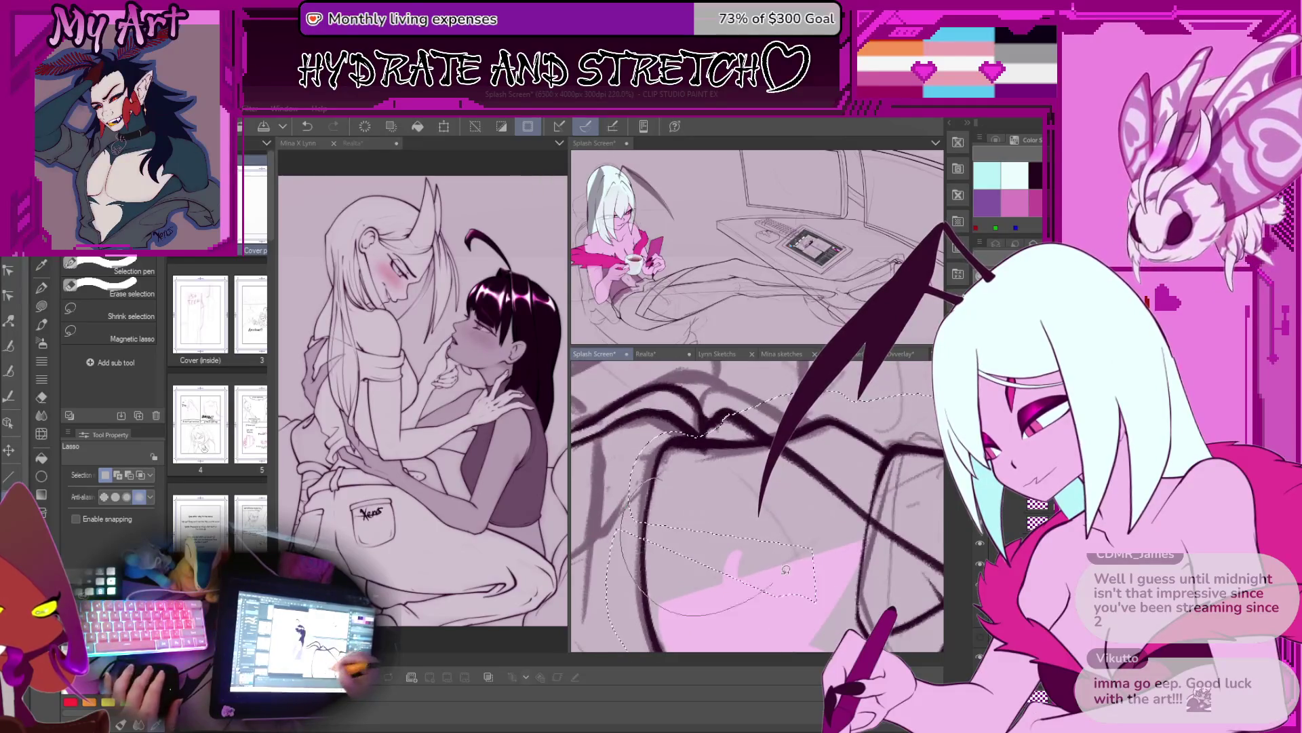
pyautogui.scroll(-1, 746, 468)
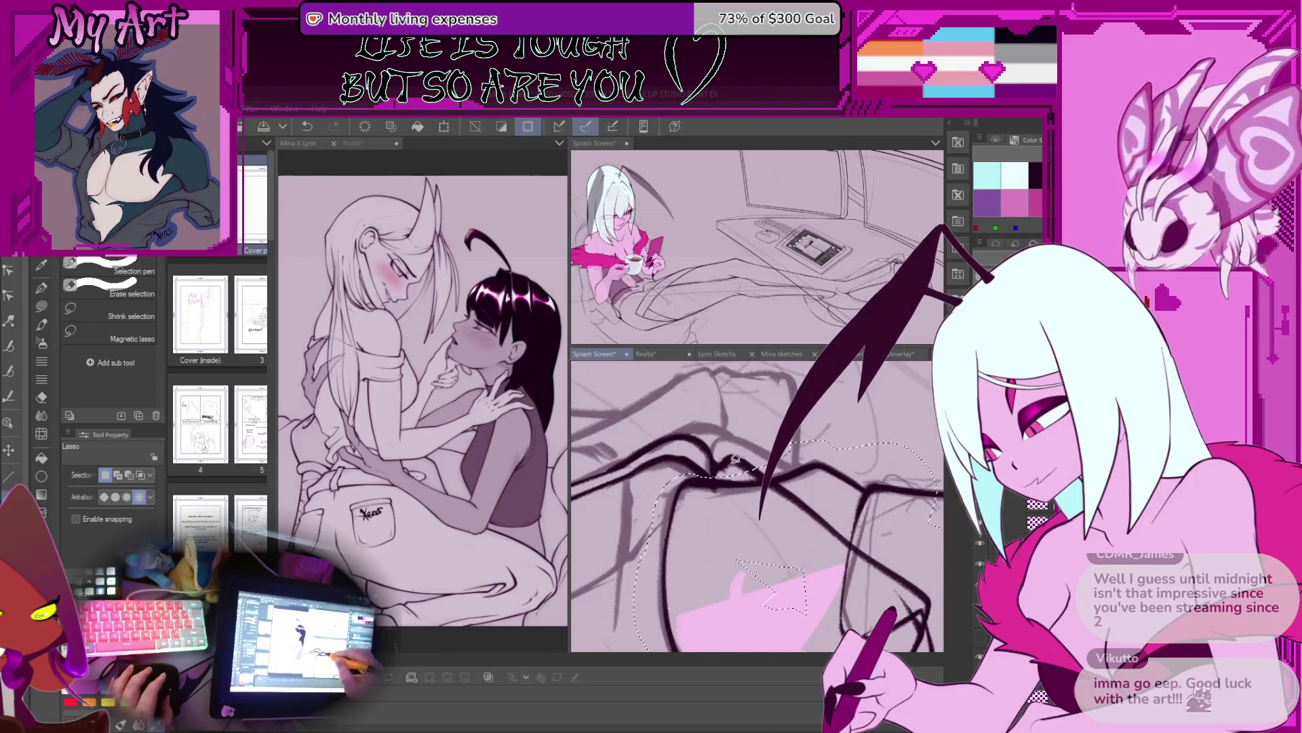
pyautogui.scroll(-5, 739, 504)
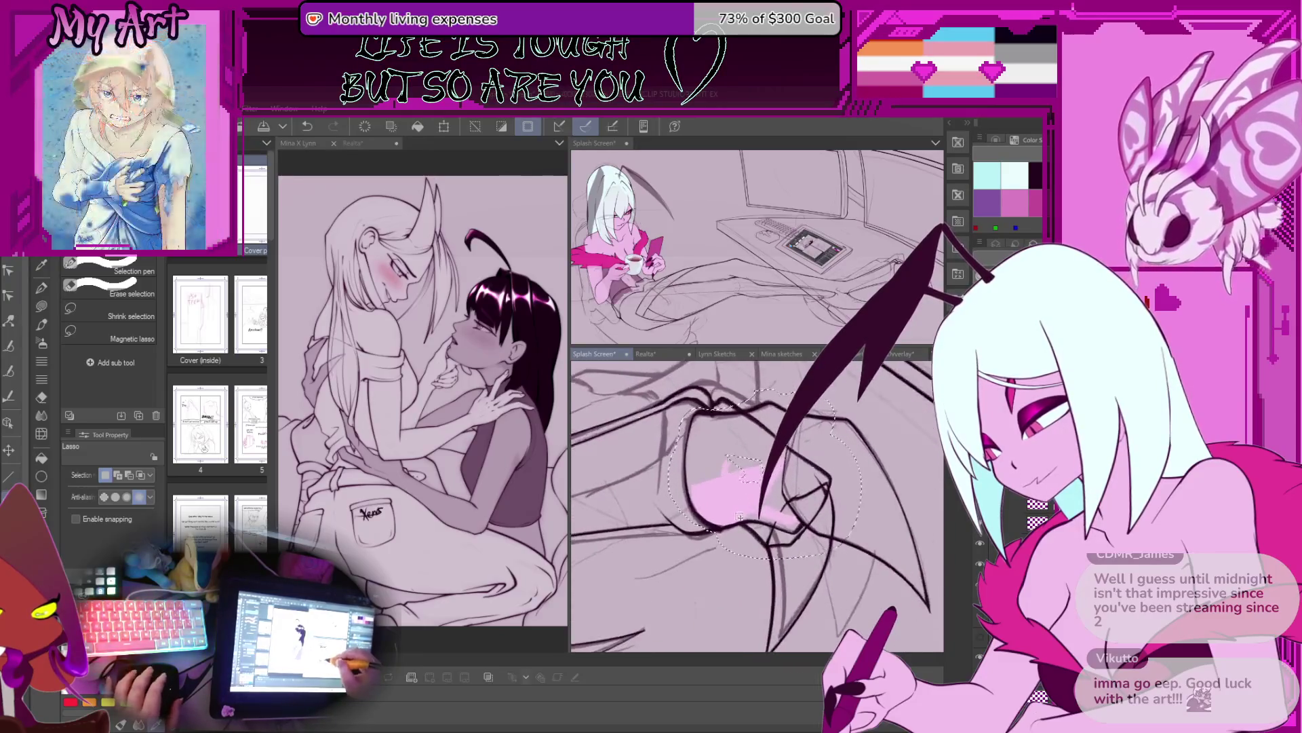
pyautogui.scroll(-2, 753, 589)
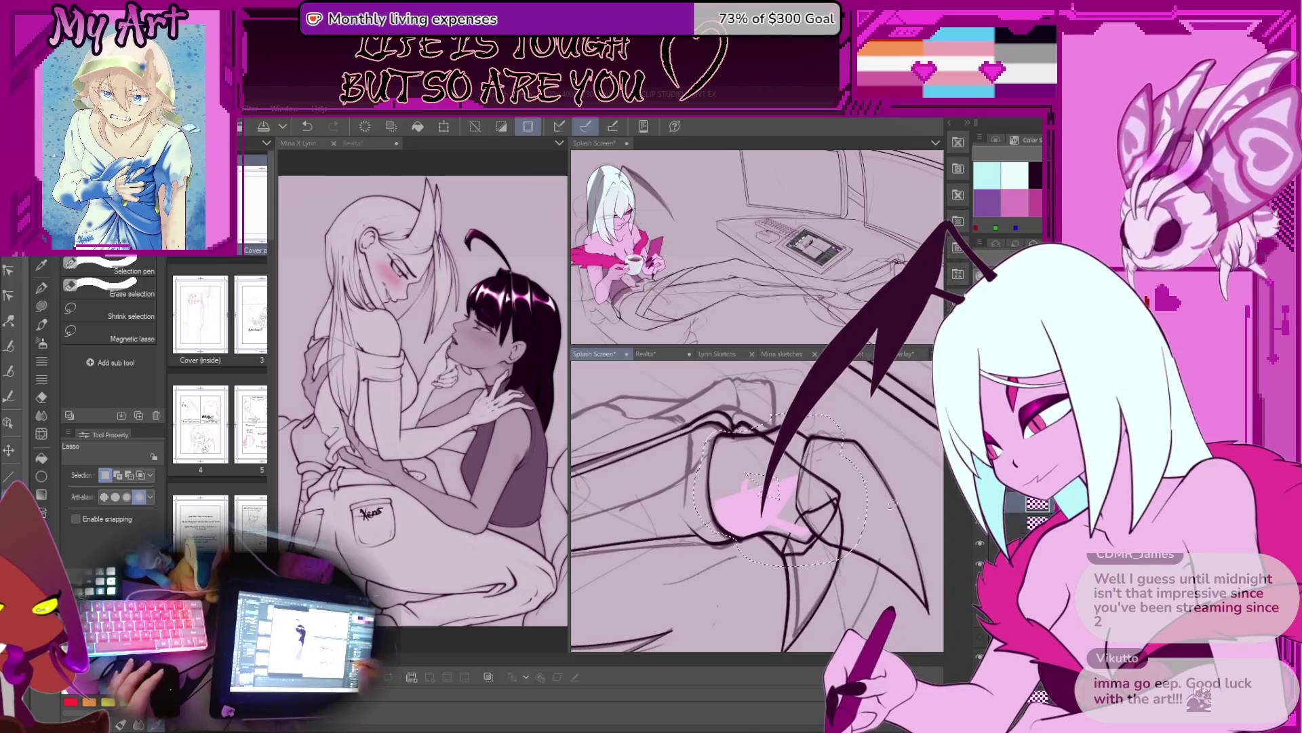
# Step: Drop the selection and return to pink lasso filling
pyautogui.hotkey('ctrl', 'd')
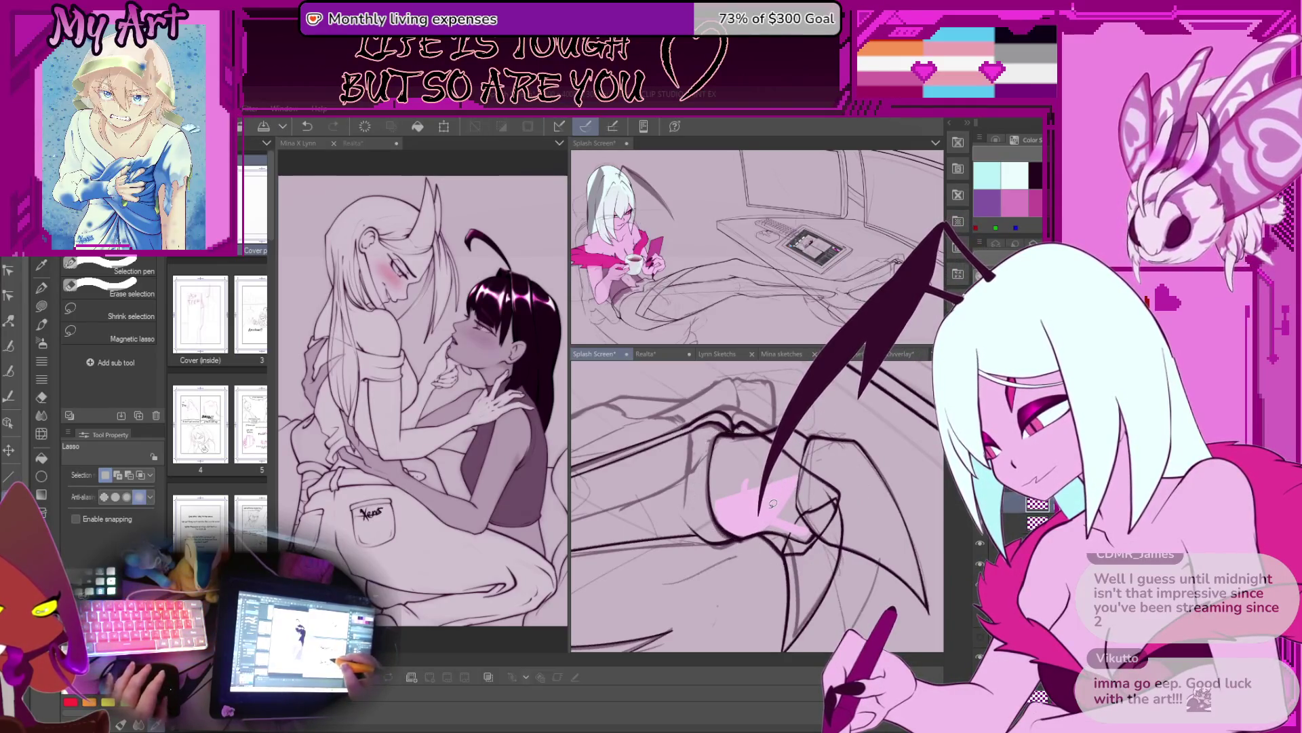
pyautogui.scroll(2, 760, 512)
pyautogui.press('g')
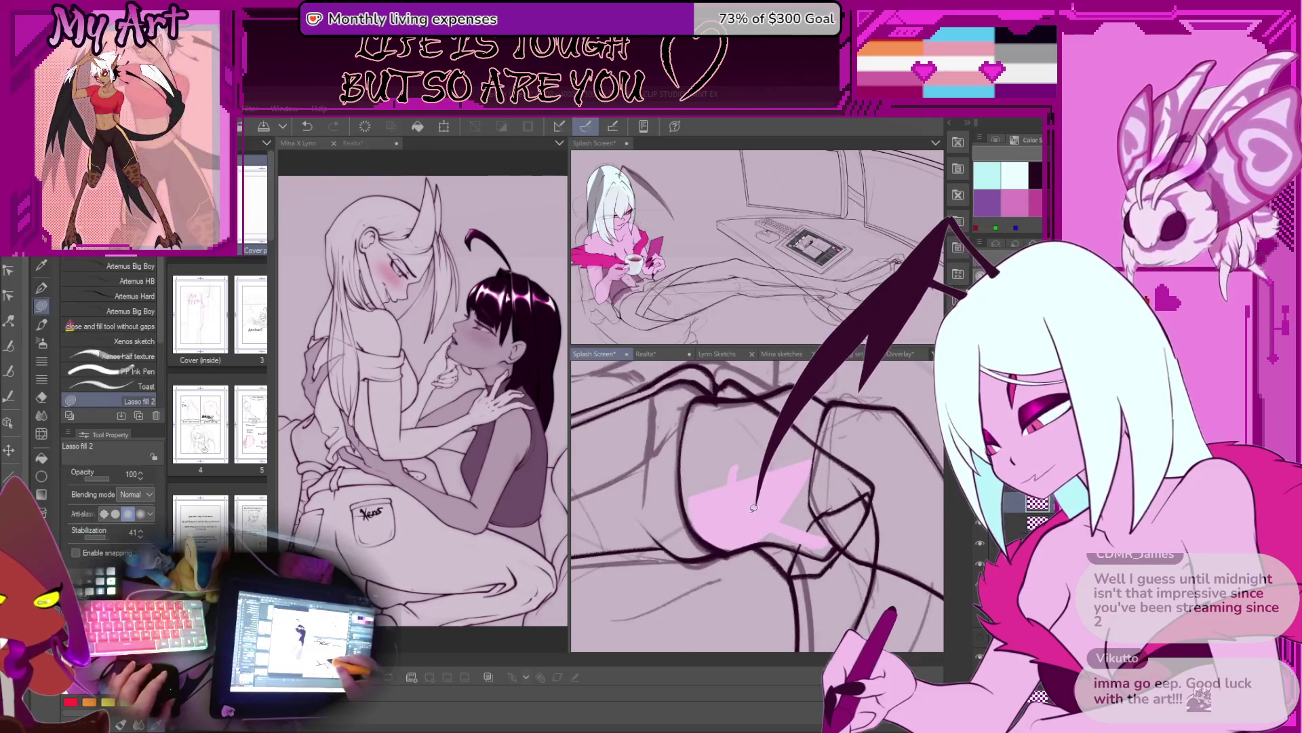
# Step: Select the faulty pink fill above the hand and delete it
pyautogui.scroll(2, 727, 556)
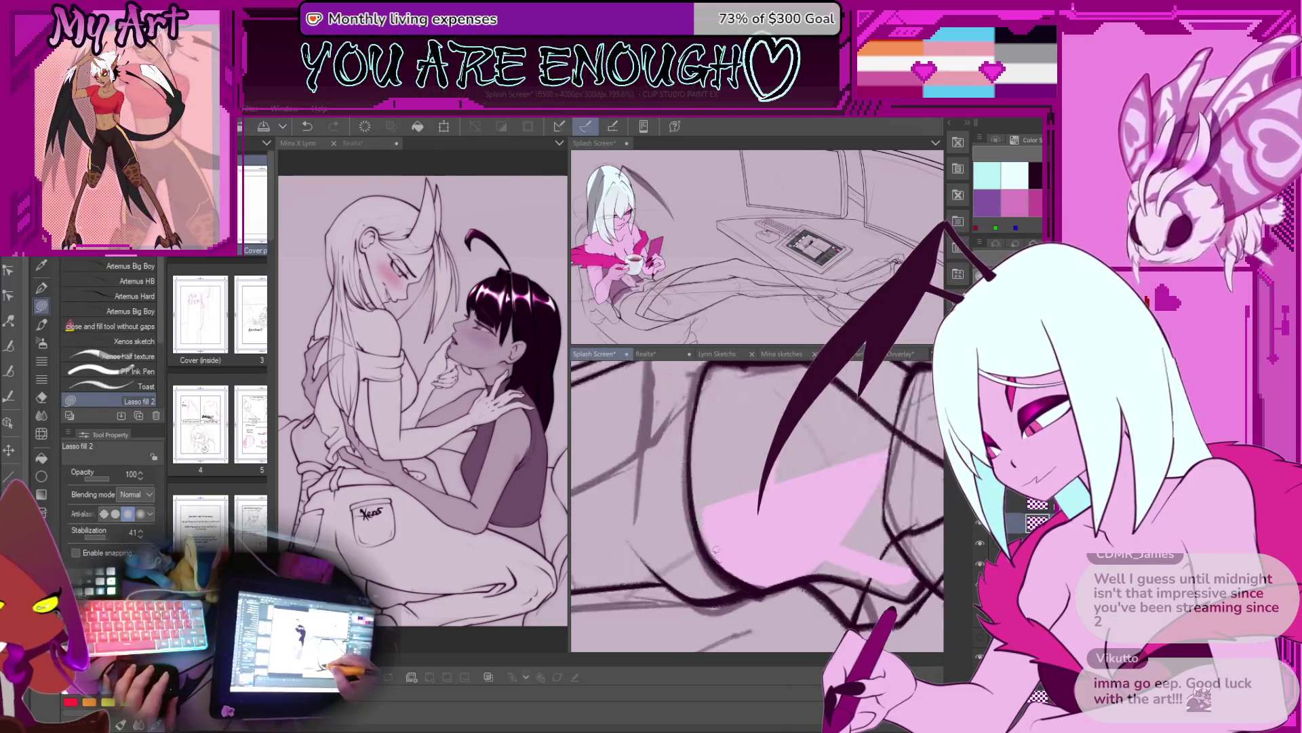
pyautogui.moveTo(721, 407); pyautogui.dragTo(706, 551)
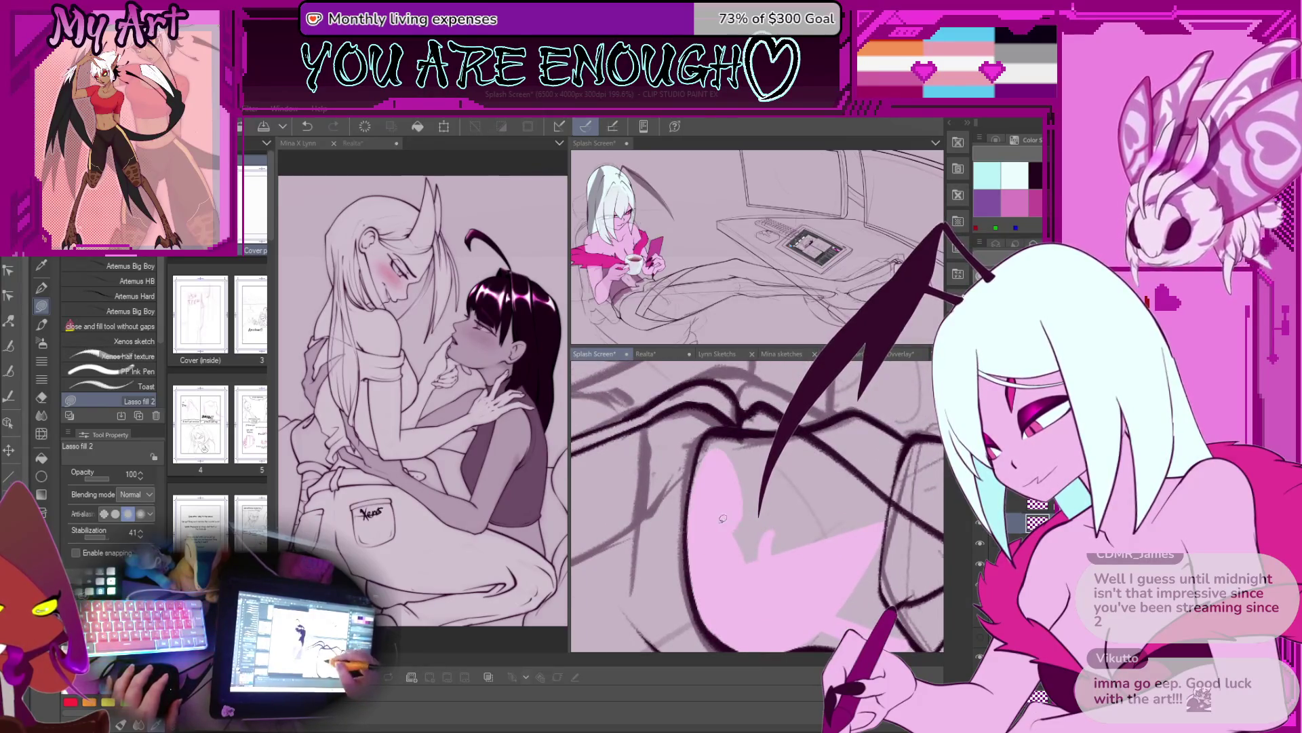
pyautogui.scroll(-3, 756, 546)
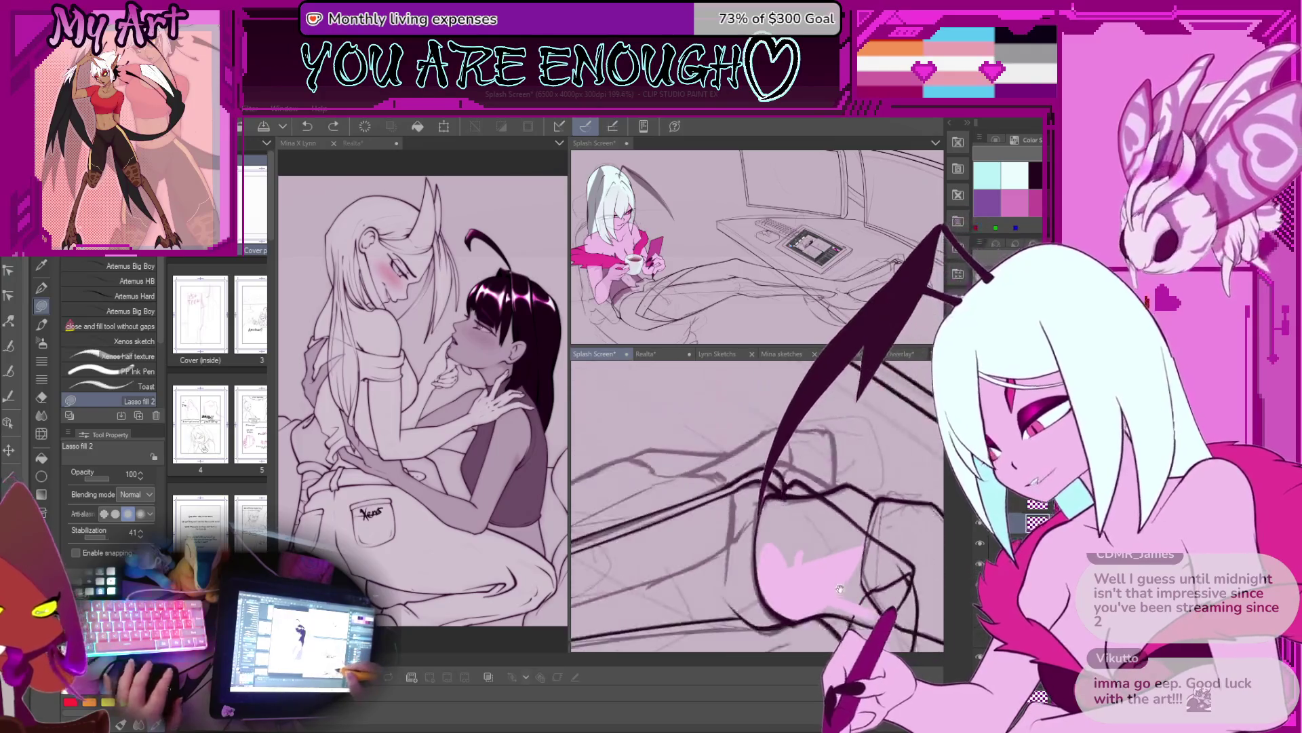
pyautogui.moveTo(712, 515); pyautogui.dragTo(767, 519)
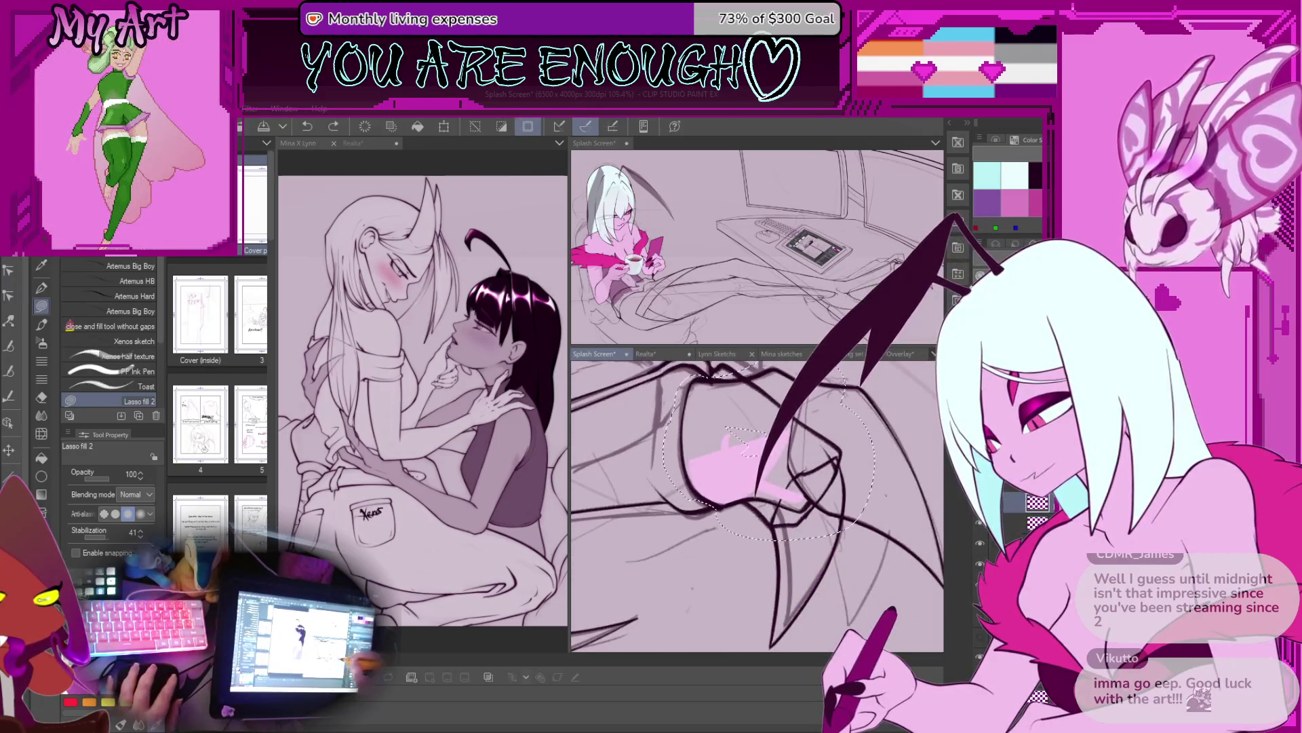
pyautogui.hotkey('ctrl', 'd')
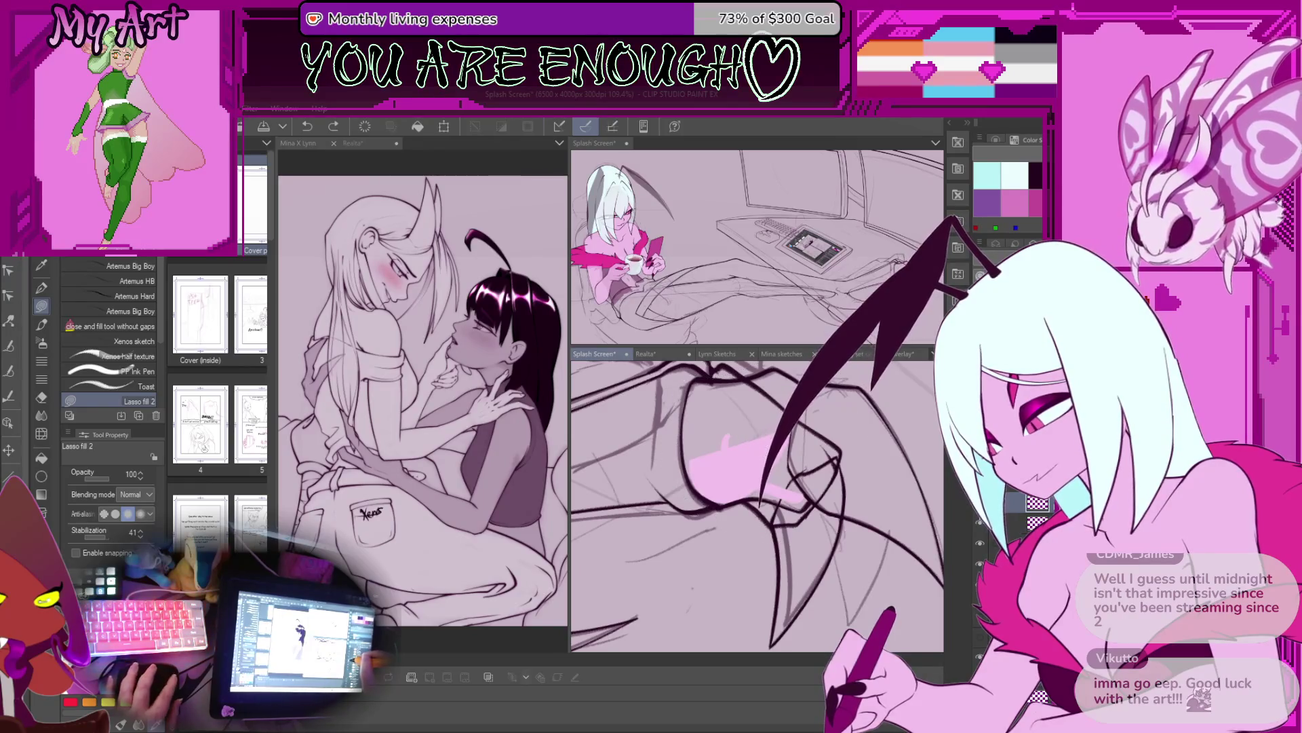
pyautogui.hotkey('ctrl', 'z')
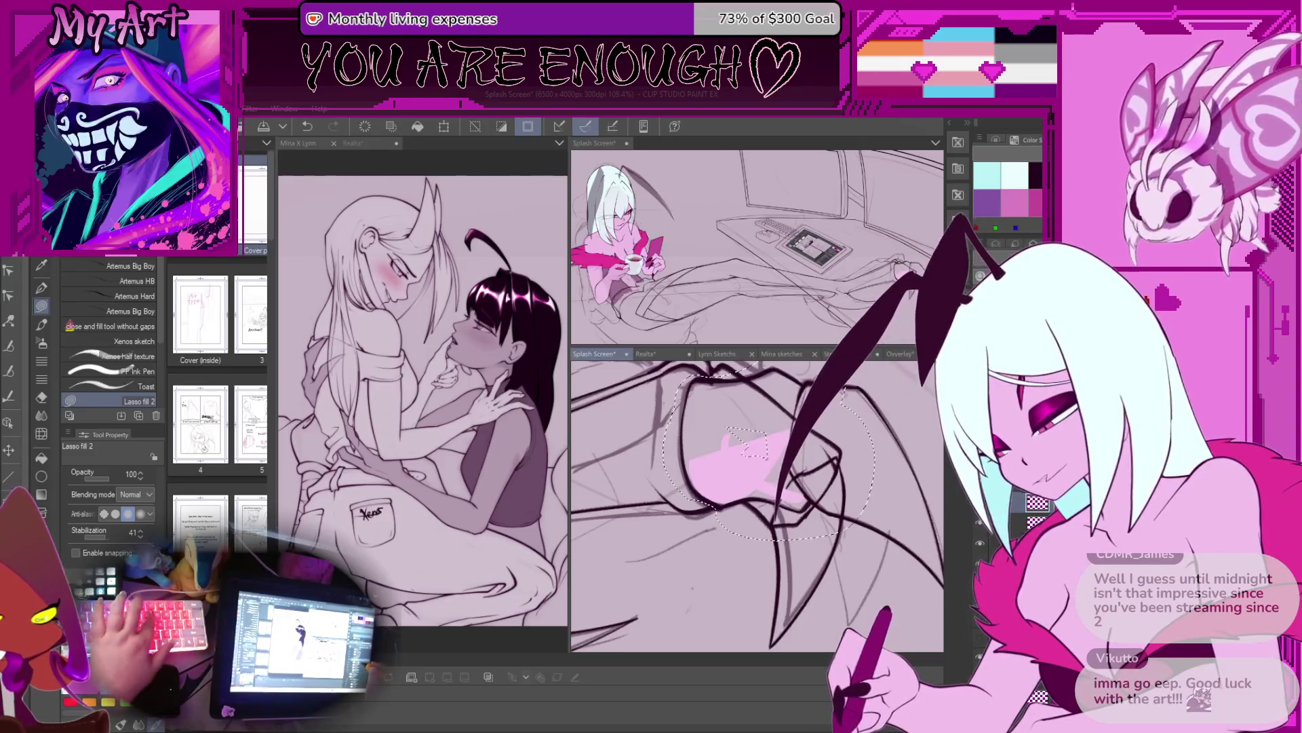
pyautogui.press('Delete')
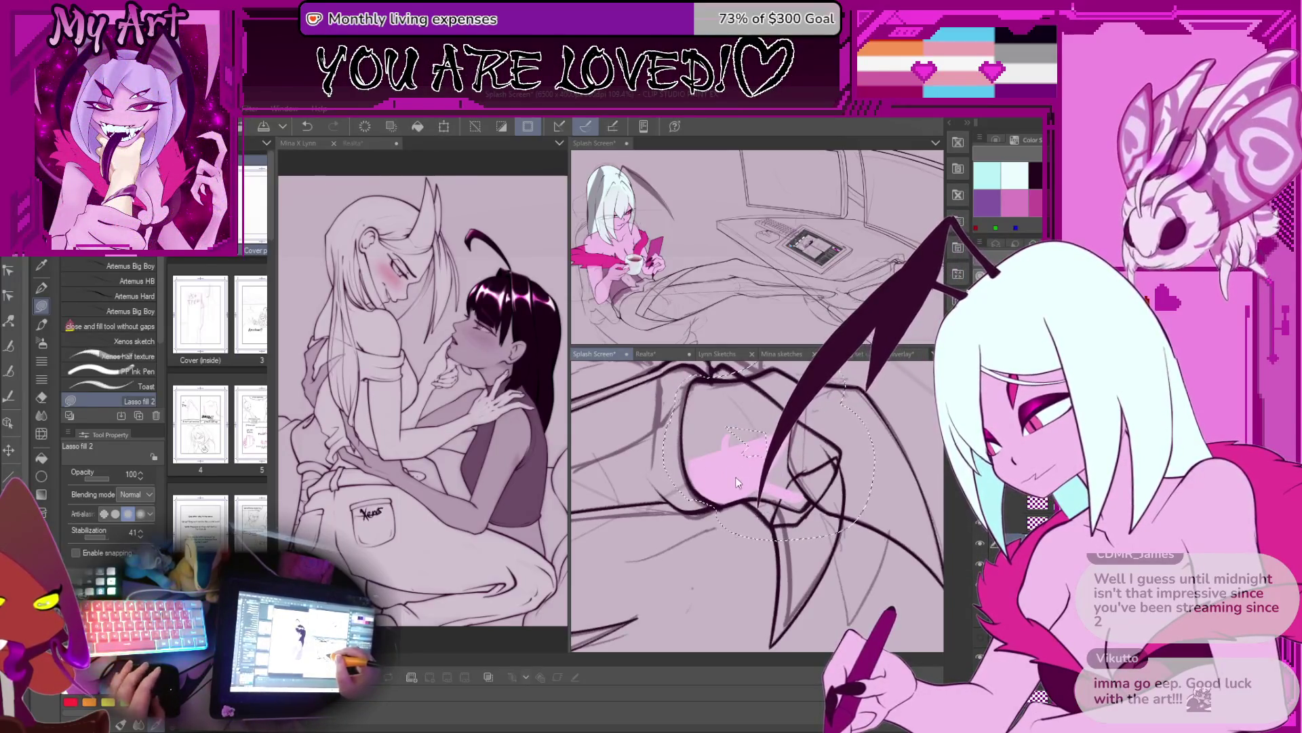
pyautogui.hotkey('ctrl', 'd')
# Step: Lasso-fill the remaining hand areas pink, undoing one bad fill
pyautogui.scroll(3, 709, 577)
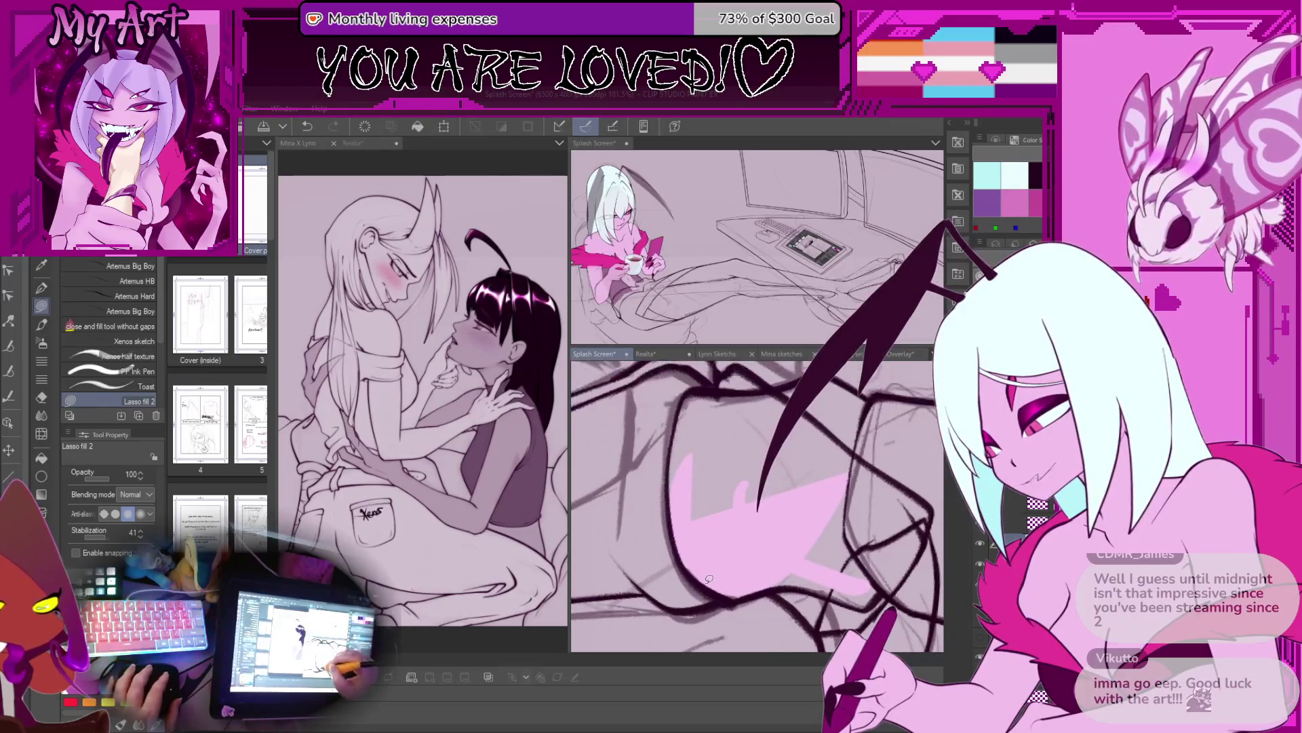
pyautogui.moveTo(684, 527); pyautogui.dragTo(638, 425)
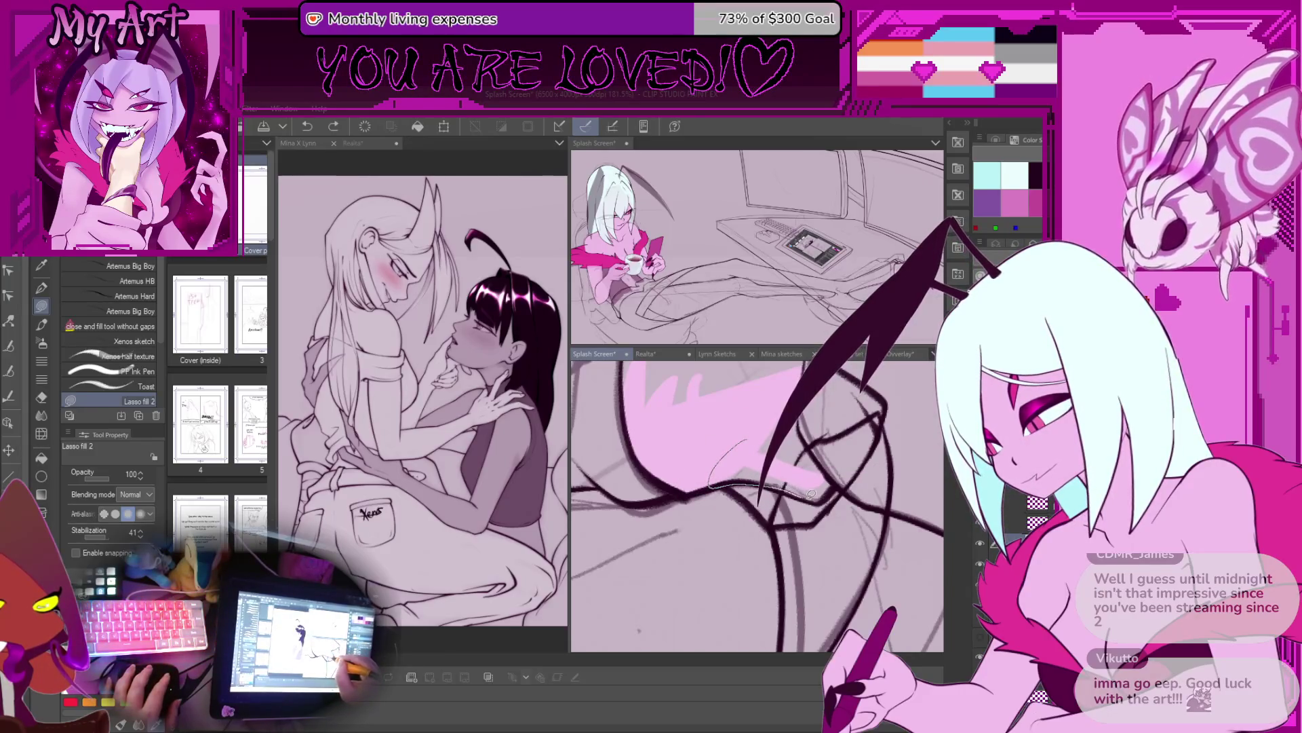
pyautogui.scroll(1, 832, 415)
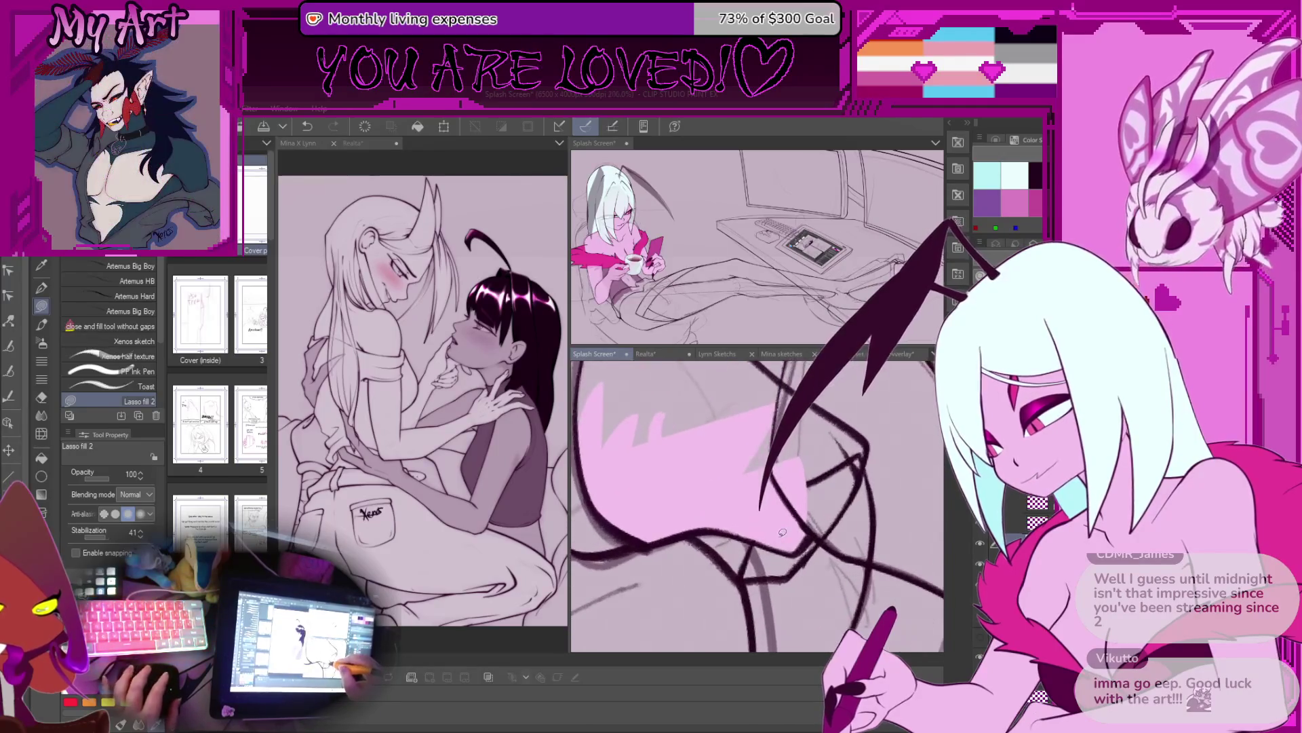
pyautogui.moveTo(729, 398); pyautogui.dragTo(729, 500)
pyautogui.moveTo(814, 583)
pyautogui.mouseDown()
pyautogui.moveTo(847, 475)
pyautogui.moveTo(733, 399)
pyautogui.mouseUp()
pyautogui.moveTo(756, 498)
pyautogui.mouseDown()
pyautogui.moveTo(838, 510)
pyautogui.moveTo(733, 585)
pyautogui.moveTo(673, 531)
pyautogui.mouseUp()
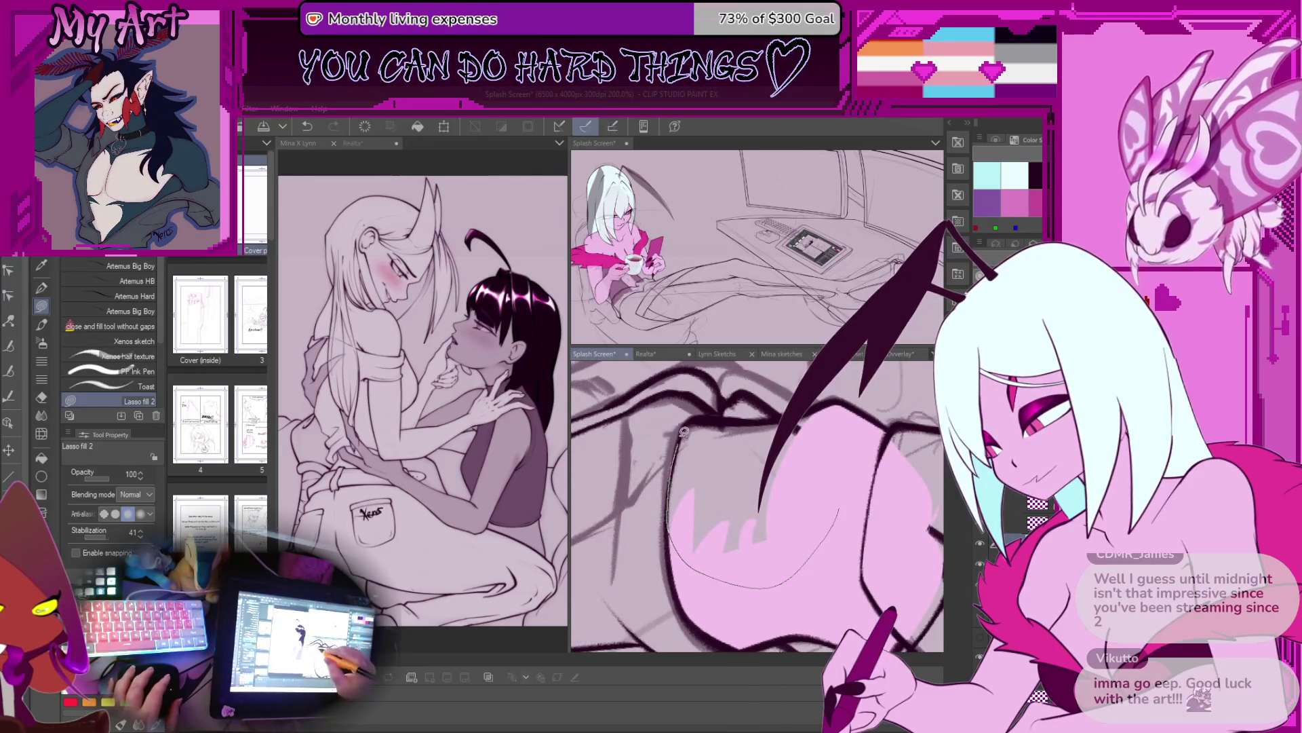
pyautogui.moveTo(743, 421); pyautogui.dragTo(711, 423)
pyautogui.moveTo(801, 411)
pyautogui.mouseDown()
pyautogui.moveTo(824, 441)
pyautogui.moveTo(726, 426)
pyautogui.moveTo(739, 441)
pyautogui.mouseUp()
pyautogui.scroll(3, 739, 442)
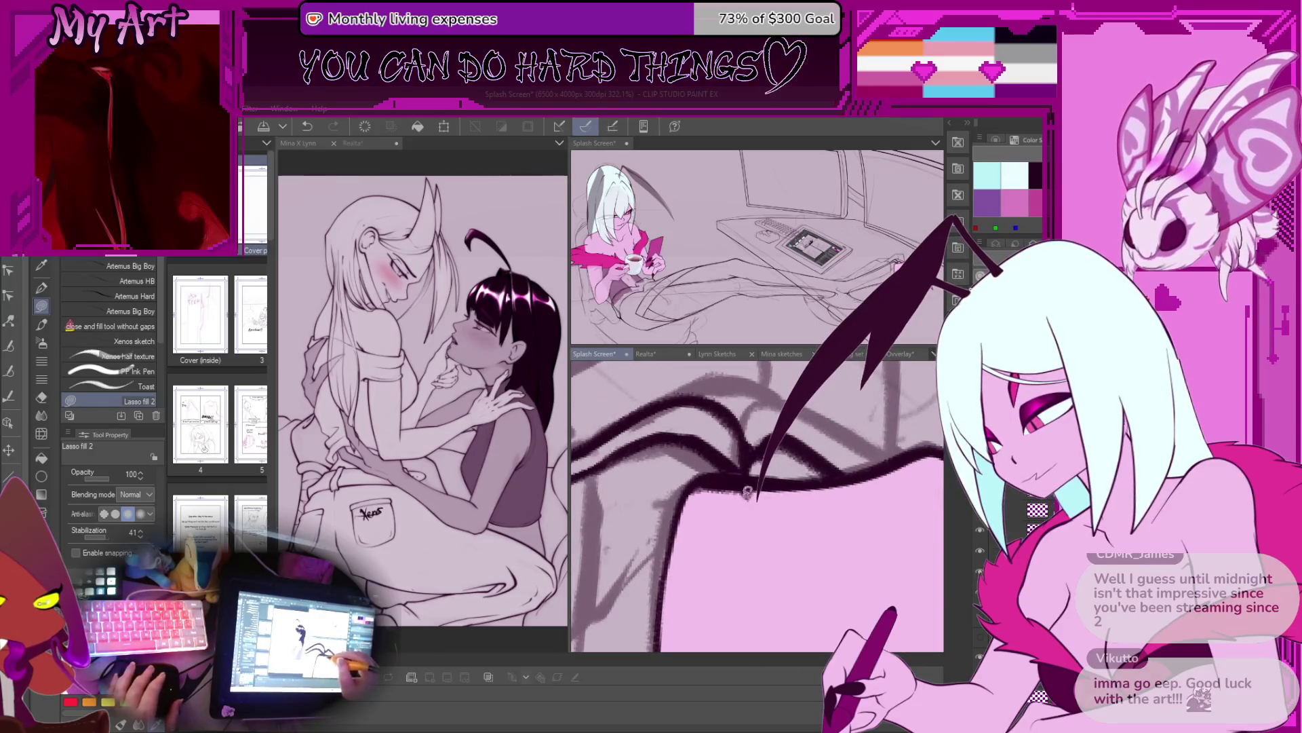
pyautogui.hotkey('ctrl', 'z')
pyautogui.scroll(2, 759, 494)
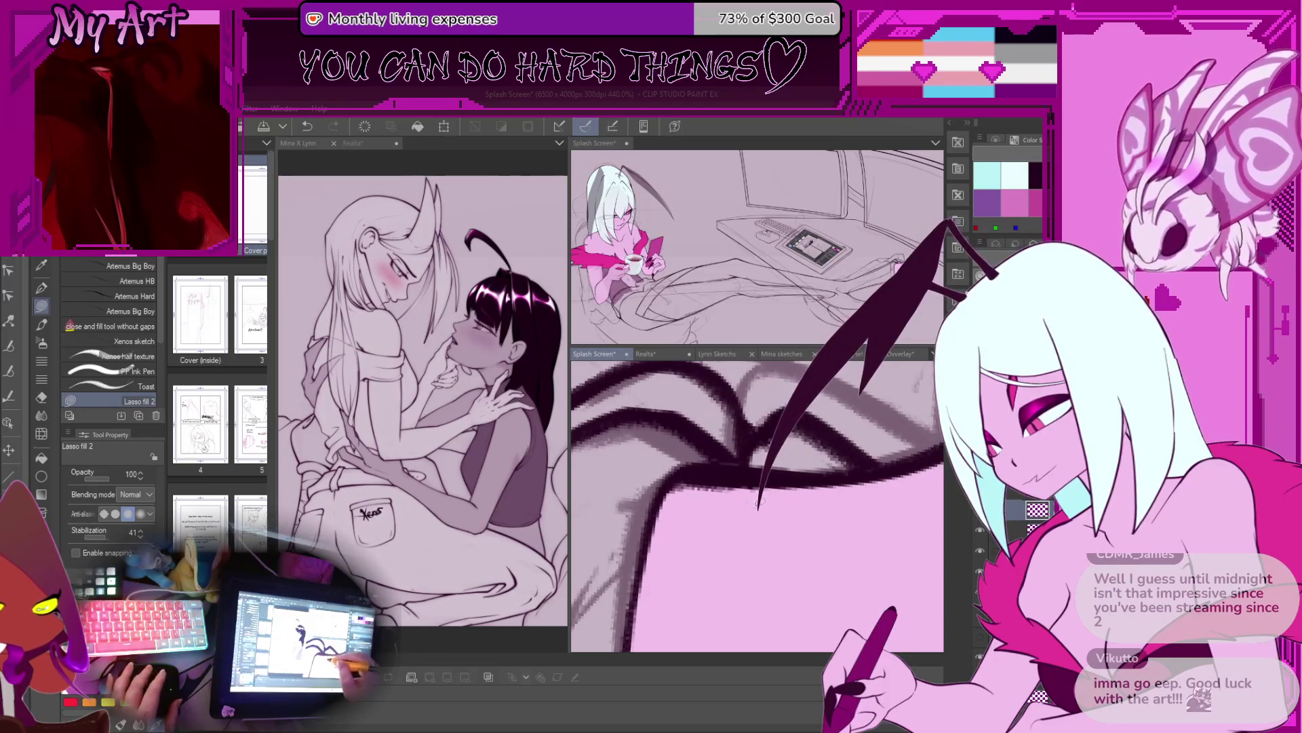
pyautogui.scroll(-7, 747, 486)
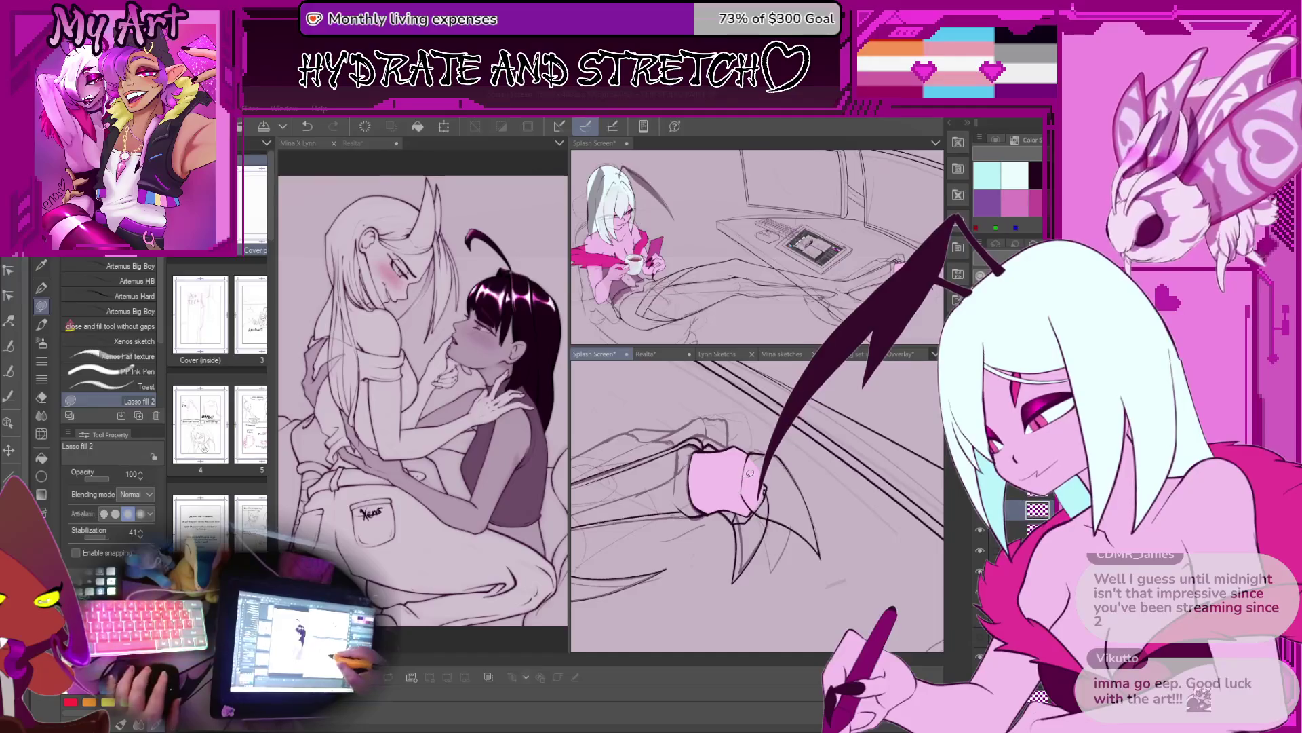
# Step: Undo both cuff fills and lasso-fill the sleeve cuff pink again inside the line art
pyautogui.scroll(3, 750, 474)
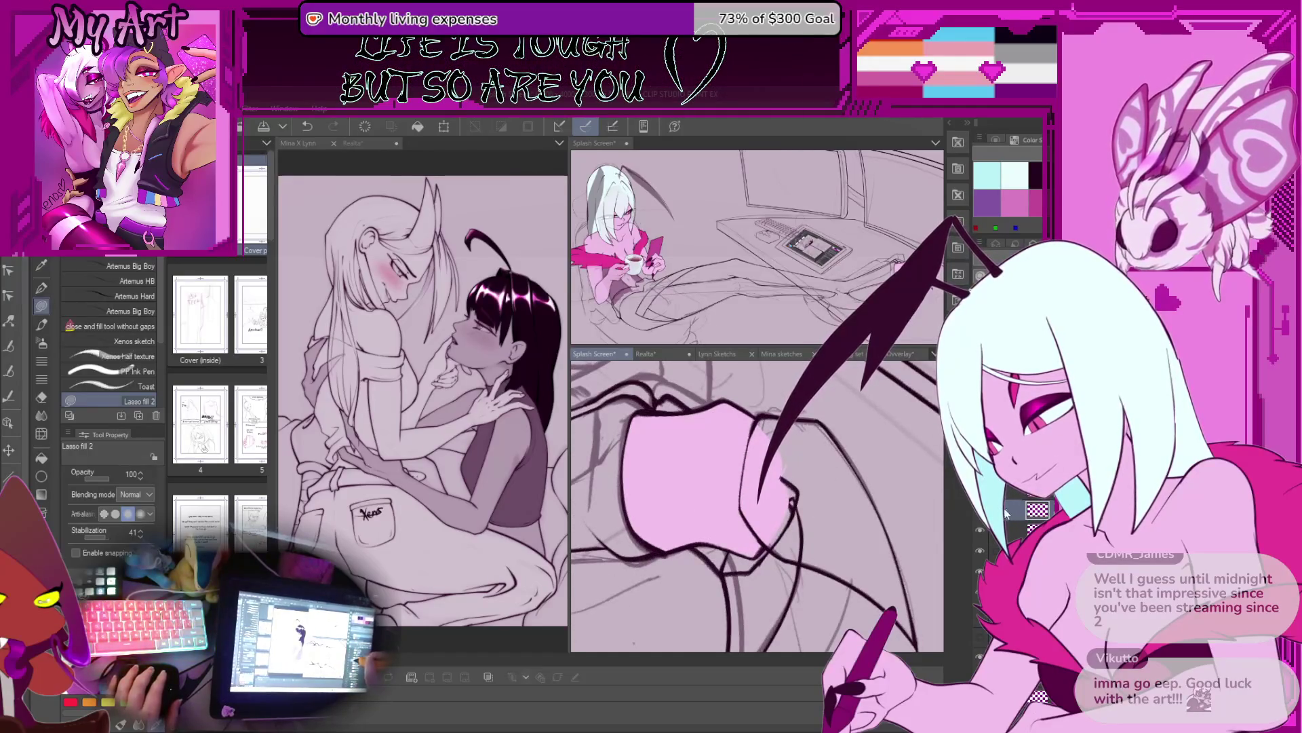
pyautogui.hotkey('ctrl', 'z')
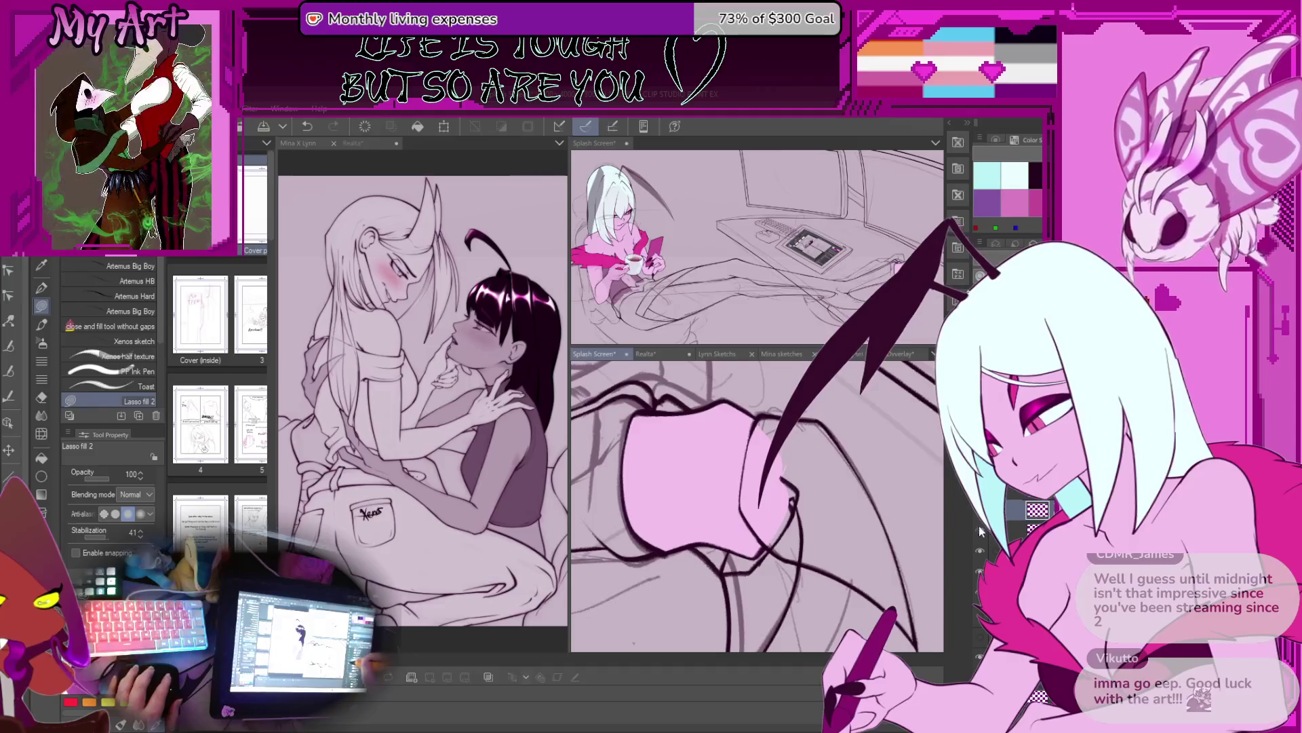
pyautogui.hotkey('ctrl', 'z')
pyautogui.moveTo(807, 380)
pyautogui.mouseDown()
pyautogui.moveTo(638, 407)
pyautogui.moveTo(651, 542)
pyautogui.moveTo(800, 515)
pyautogui.mouseUp()
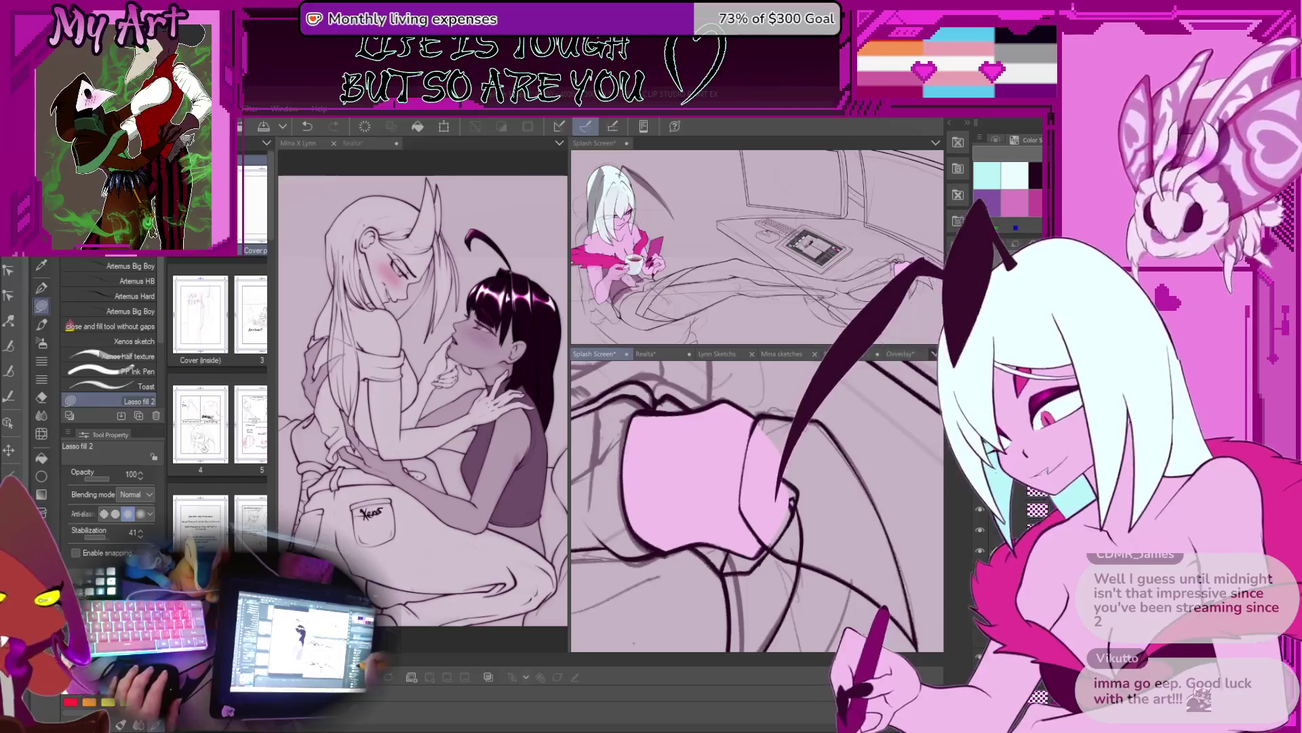
pyautogui.moveTo(785, 489); pyautogui.dragTo(822, 475)
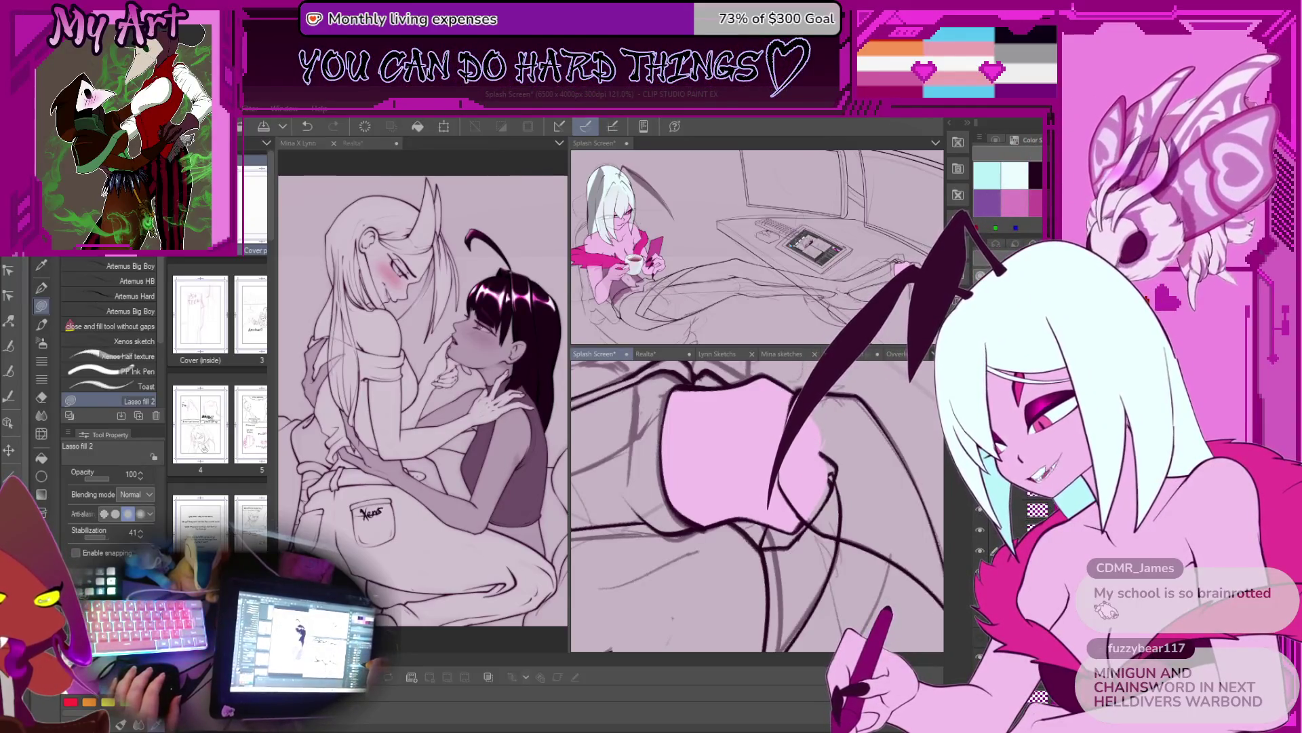
pyautogui.moveTo(814, 477); pyautogui.dragTo(750, 440)
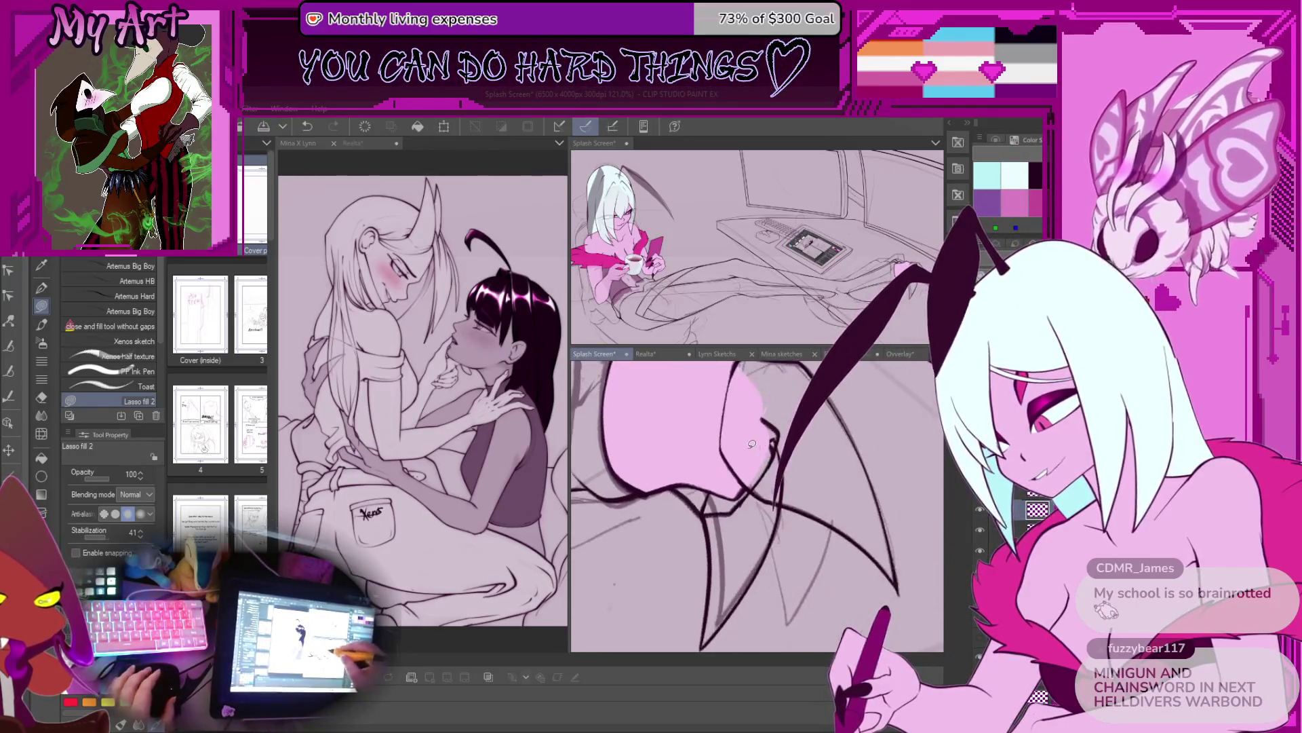
# Step: Undo the stray lasso and fill the claws pink, rotating the view along each claw
pyautogui.scroll(2, 759, 466)
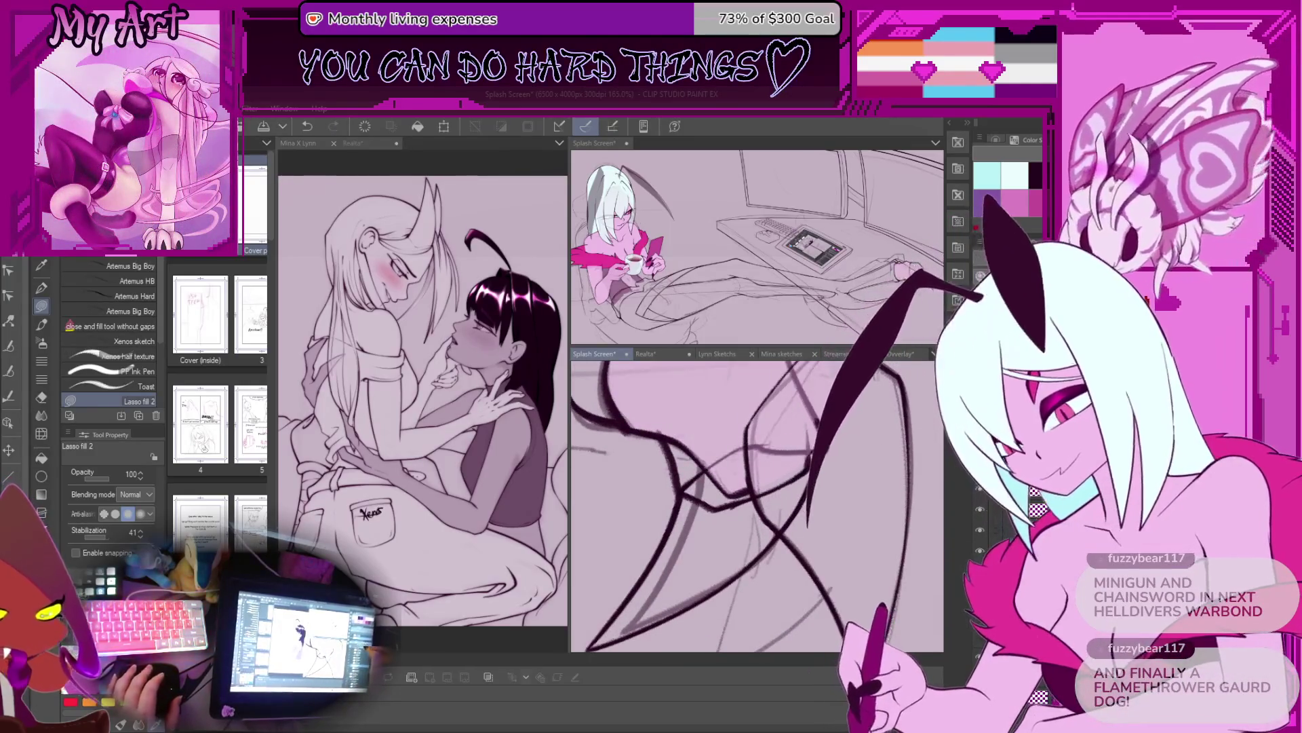
pyautogui.moveTo(746, 502); pyautogui.dragTo(787, 543)
pyautogui.scroll(3, 815, 500)
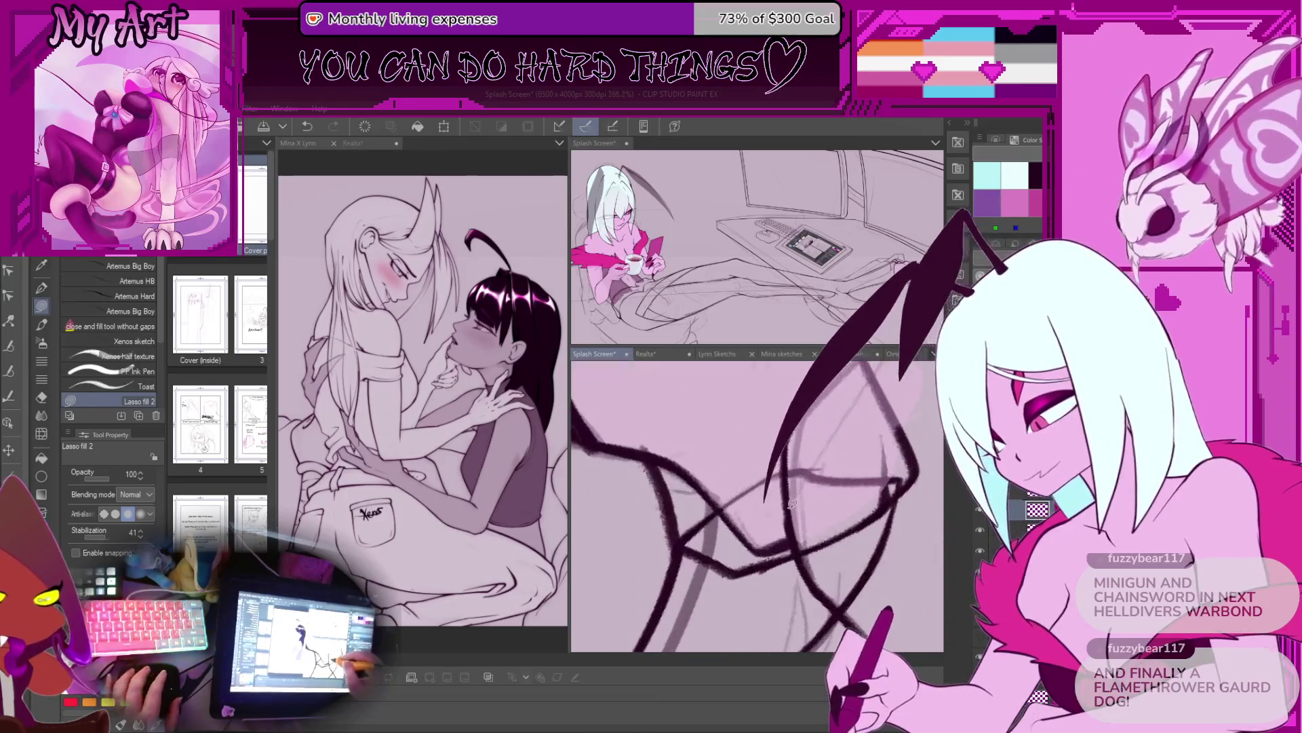
pyautogui.scroll(-1, 875, 478)
pyautogui.hotkey('ctrl', 'z')
pyautogui.moveTo(800, 468)
pyautogui.mouseDown()
pyautogui.moveTo(736, 556)
pyautogui.moveTo(736, 527)
pyautogui.mouseUp()
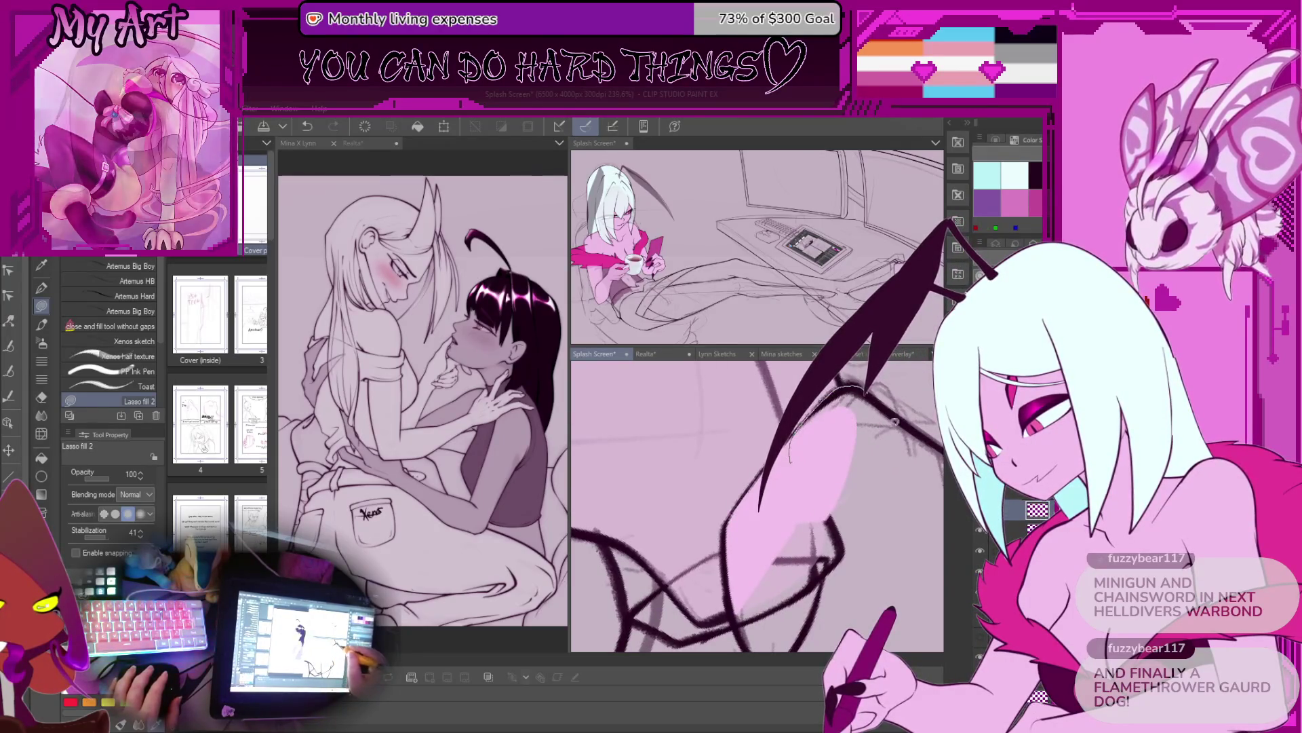
pyautogui.moveTo(839, 386)
pyautogui.mouseDown()
pyautogui.moveTo(784, 534)
pyautogui.moveTo(724, 588)
pyautogui.moveTo(767, 420)
pyautogui.moveTo(841, 434)
pyautogui.moveTo(758, 533)
pyautogui.mouseUp()
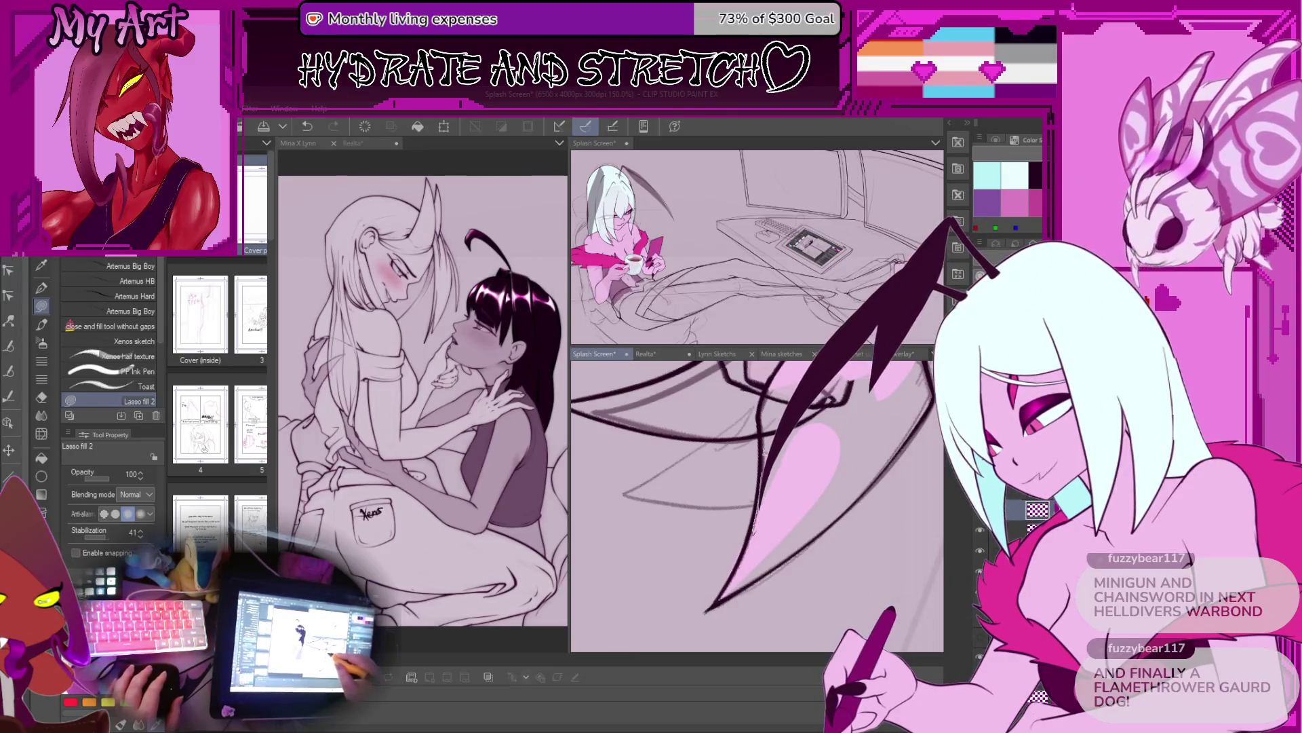
pyautogui.moveTo(822, 420); pyautogui.dragTo(755, 477)
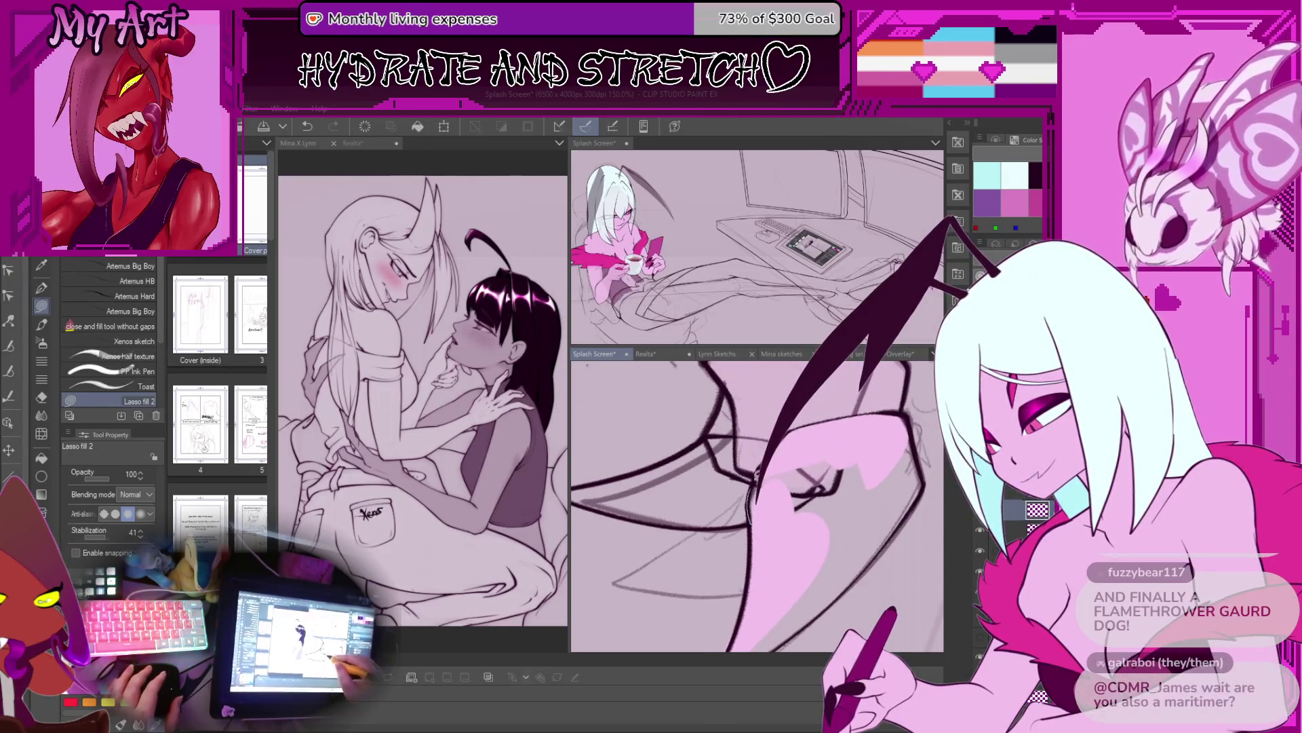
pyautogui.moveTo(808, 565); pyautogui.dragTo(750, 519)
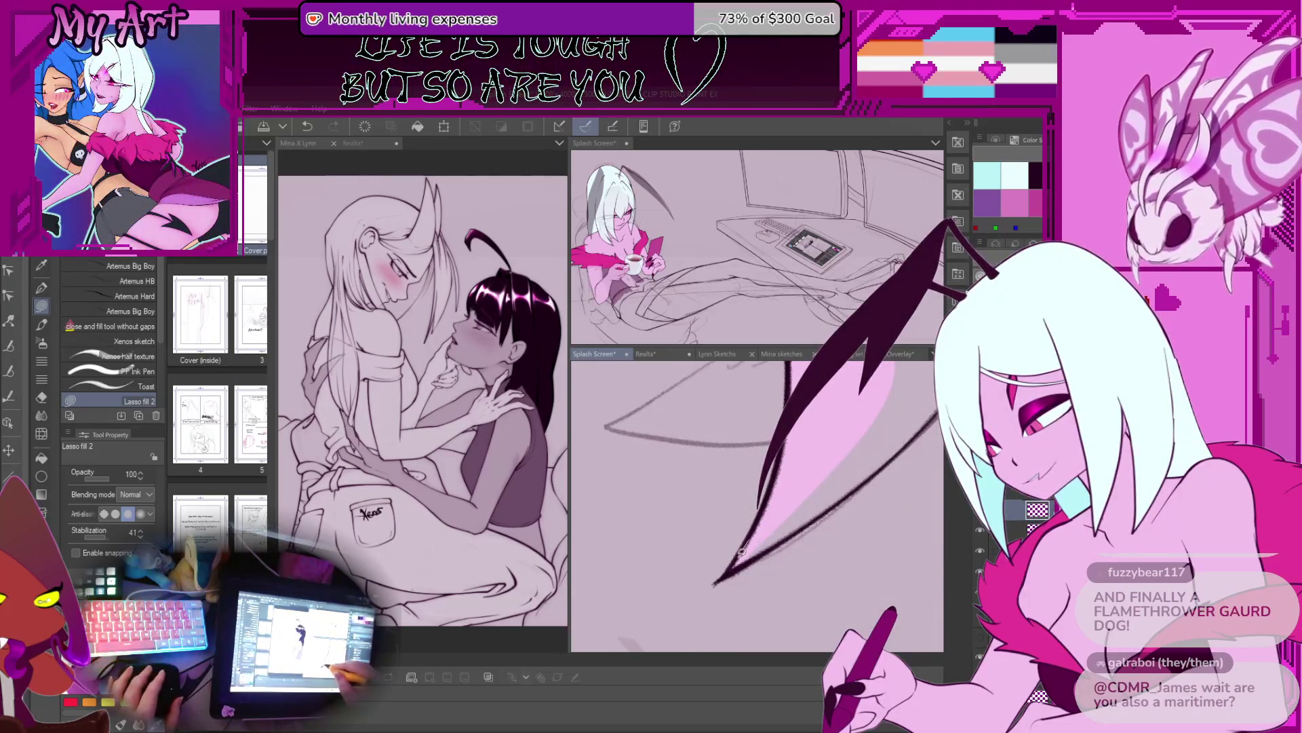
pyautogui.moveTo(849, 413)
pyautogui.mouseDown()
pyautogui.moveTo(762, 541)
pyautogui.moveTo(816, 457)
pyautogui.mouseUp()
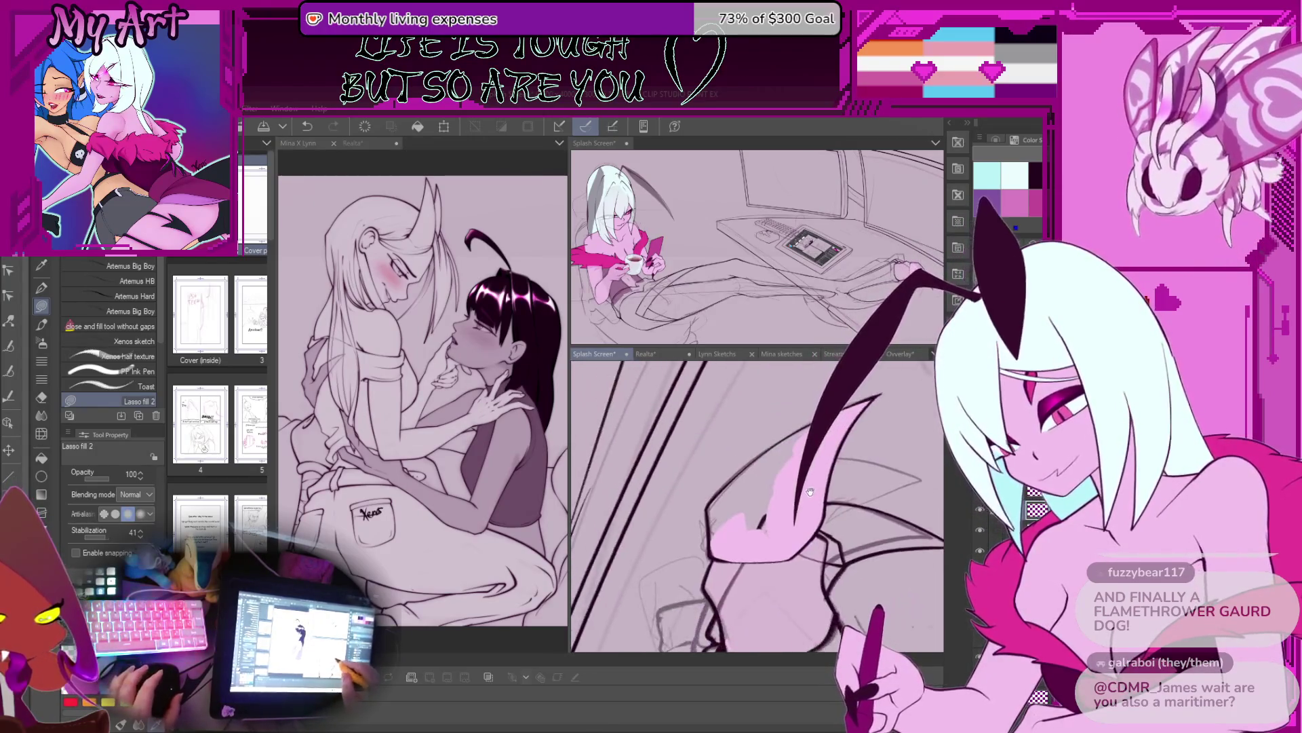
pyautogui.moveTo(791, 500); pyautogui.dragTo(849, 510)
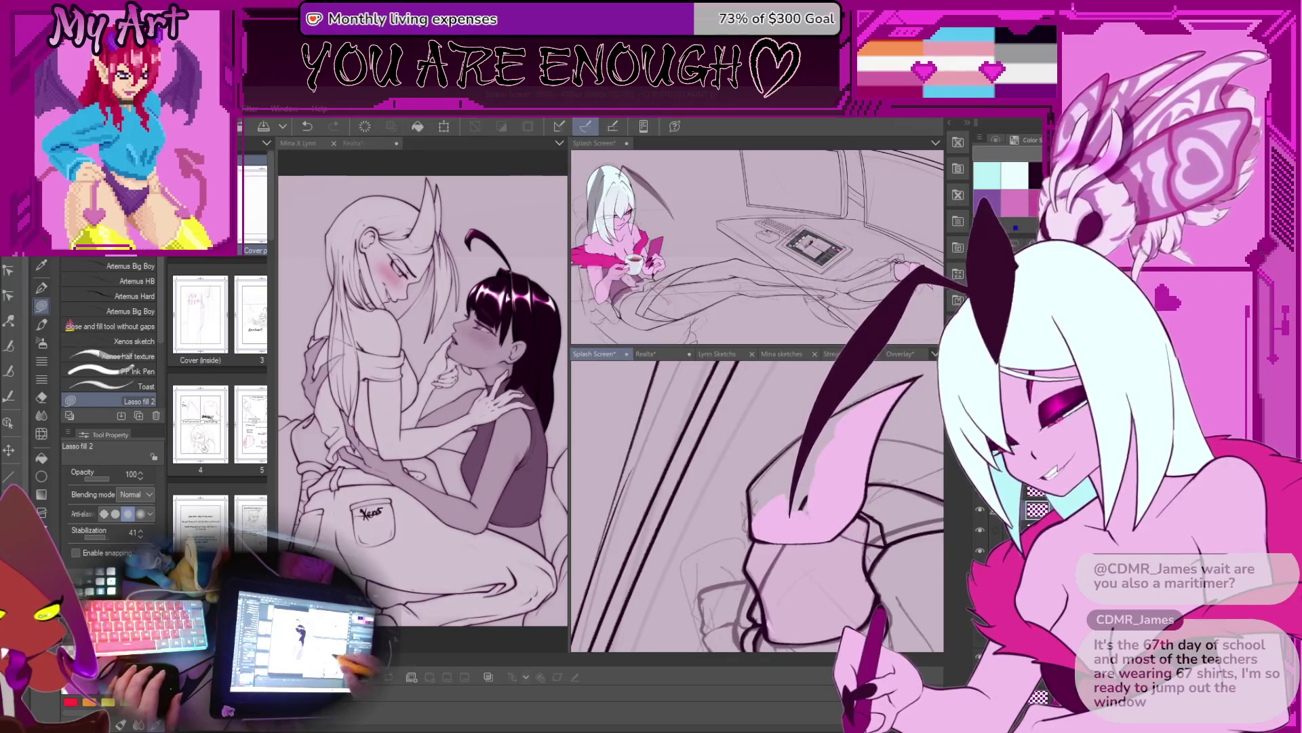
pyautogui.moveTo(814, 475); pyautogui.dragTo(746, 468)
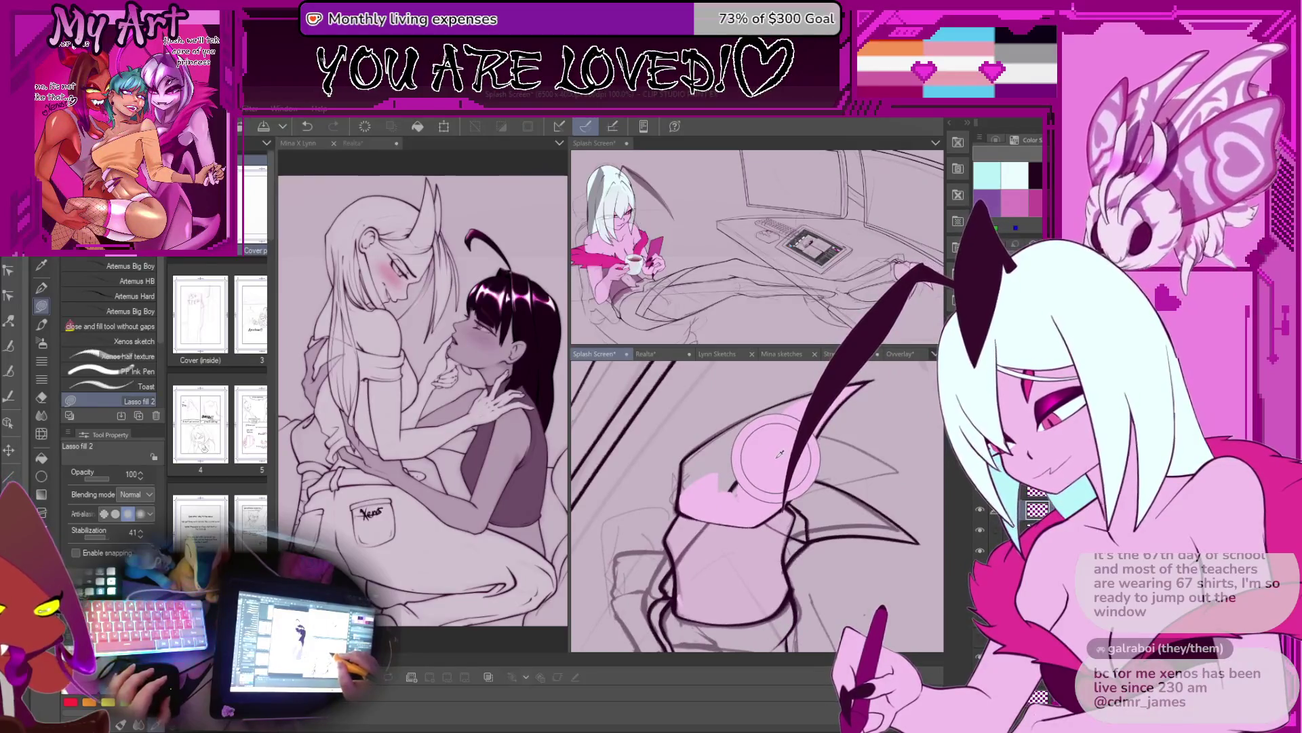
# Step: Lasso-fill the arm's top edge in pink
pyautogui.scroll(2, 760, 486)
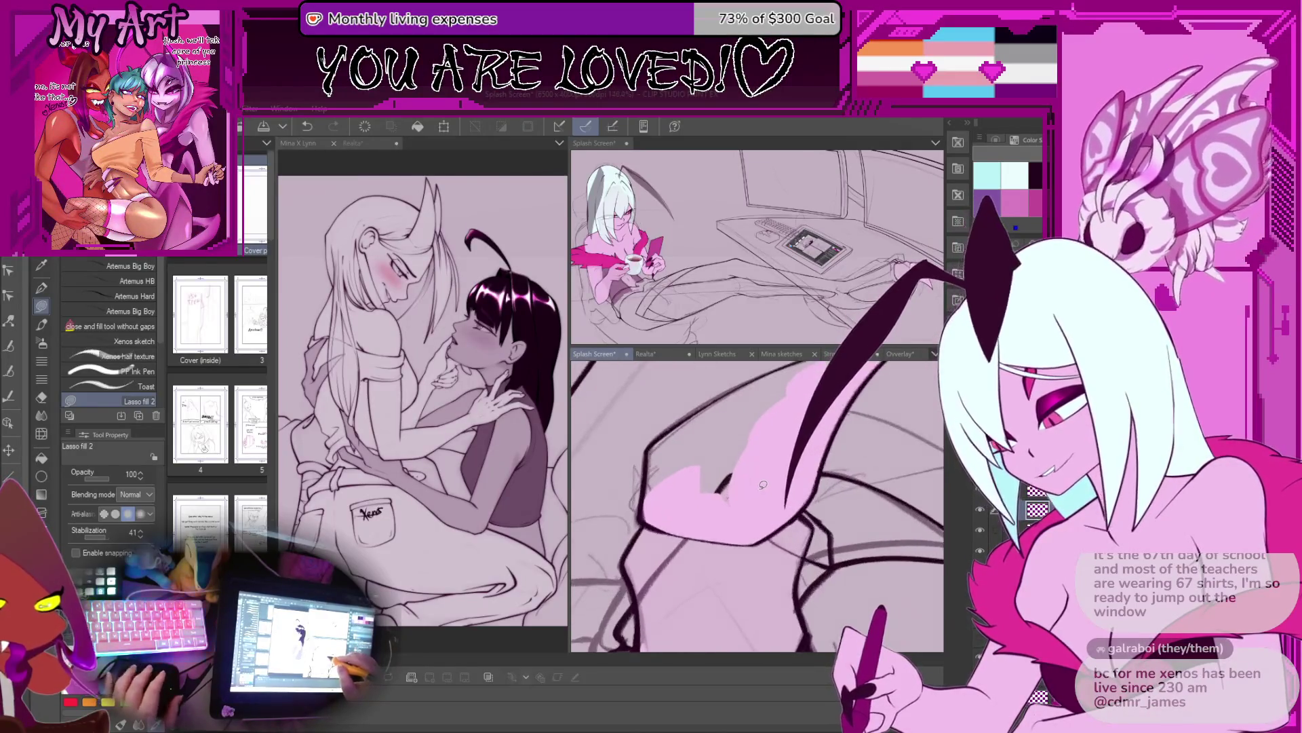
pyautogui.moveTo(759, 465); pyautogui.dragTo(773, 516)
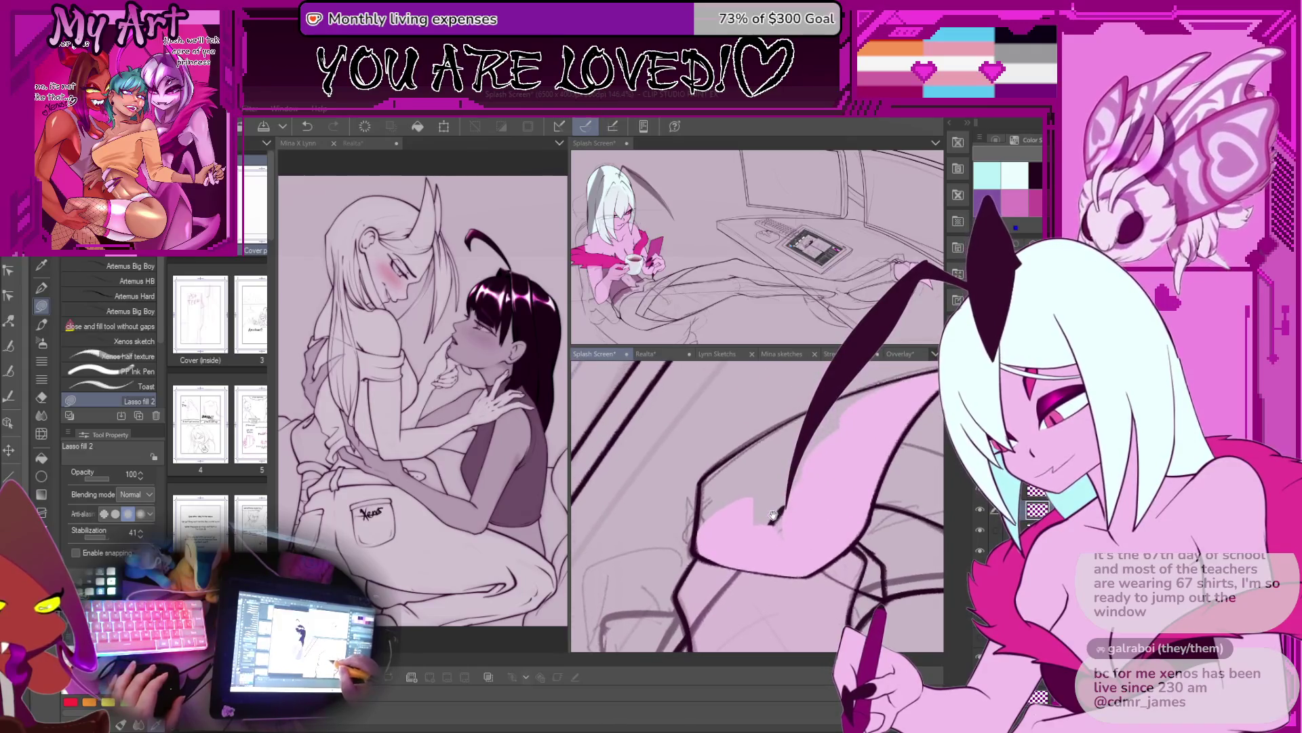
pyautogui.moveTo(841, 469)
pyautogui.mouseDown()
pyautogui.moveTo(704, 540)
pyautogui.moveTo(703, 483)
pyautogui.mouseUp()
pyautogui.moveTo(845, 405)
pyautogui.mouseDown()
pyautogui.moveTo(703, 505)
pyautogui.moveTo(752, 440)
pyautogui.mouseUp()
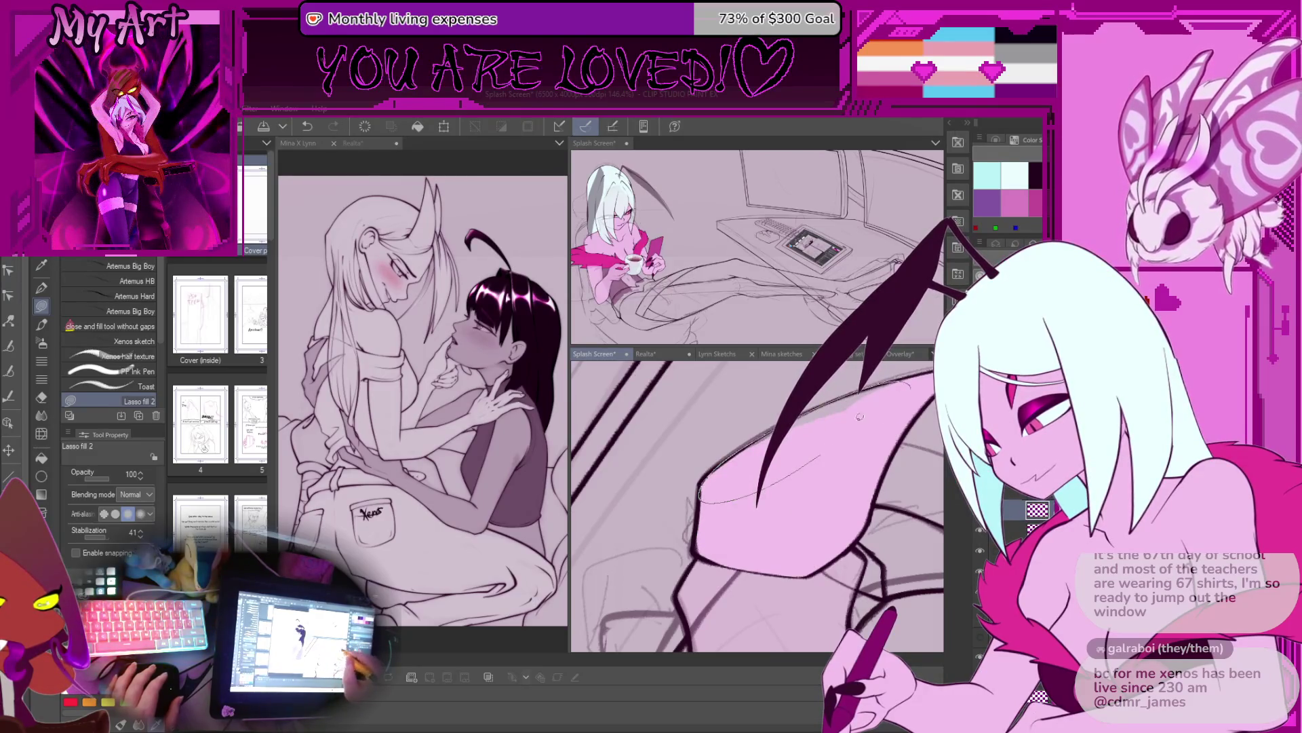
pyautogui.scroll(2, 890, 412)
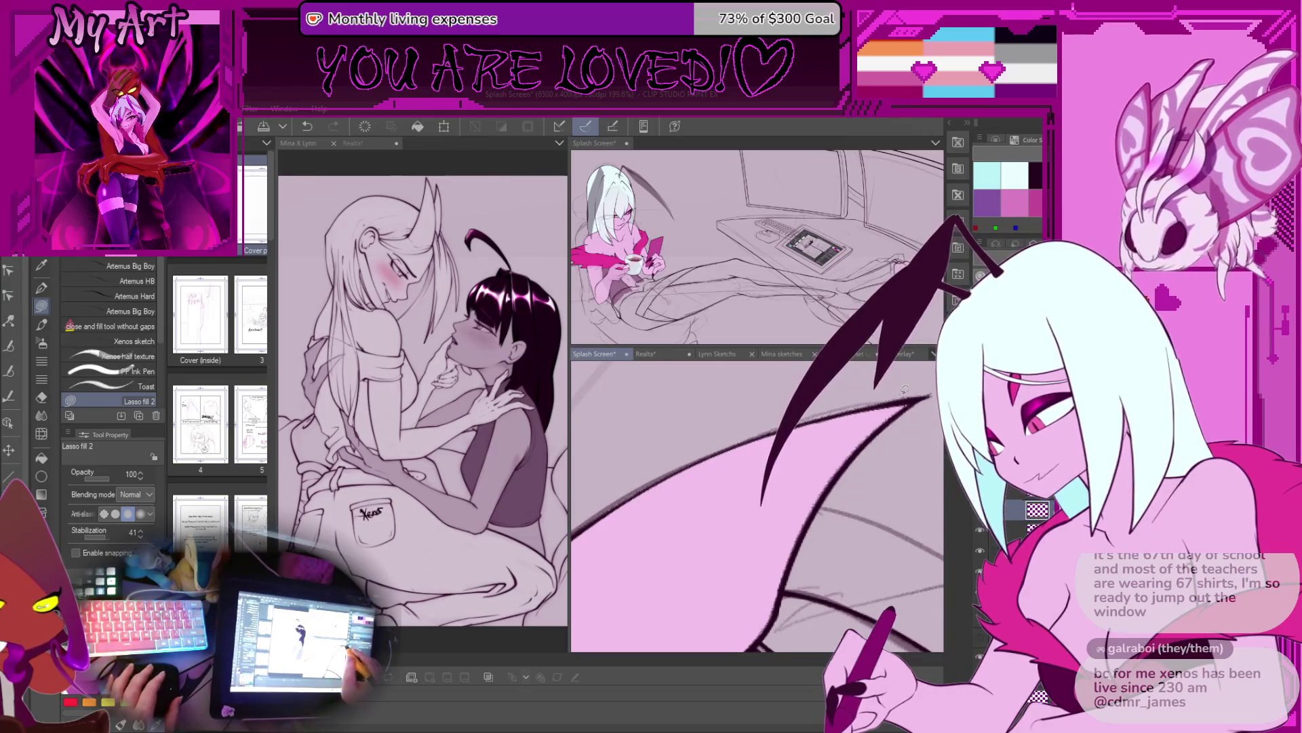
pyautogui.scroll(-4, 840, 438)
# Step: Reset the view with Ctrl+0 to show the whole character
pyautogui.moveTo(841, 438)
pyautogui.mouseDown()
pyautogui.moveTo(864, 506)
pyautogui.moveTo(839, 575)
pyautogui.moveTo(774, 612)
pyautogui.mouseUp()
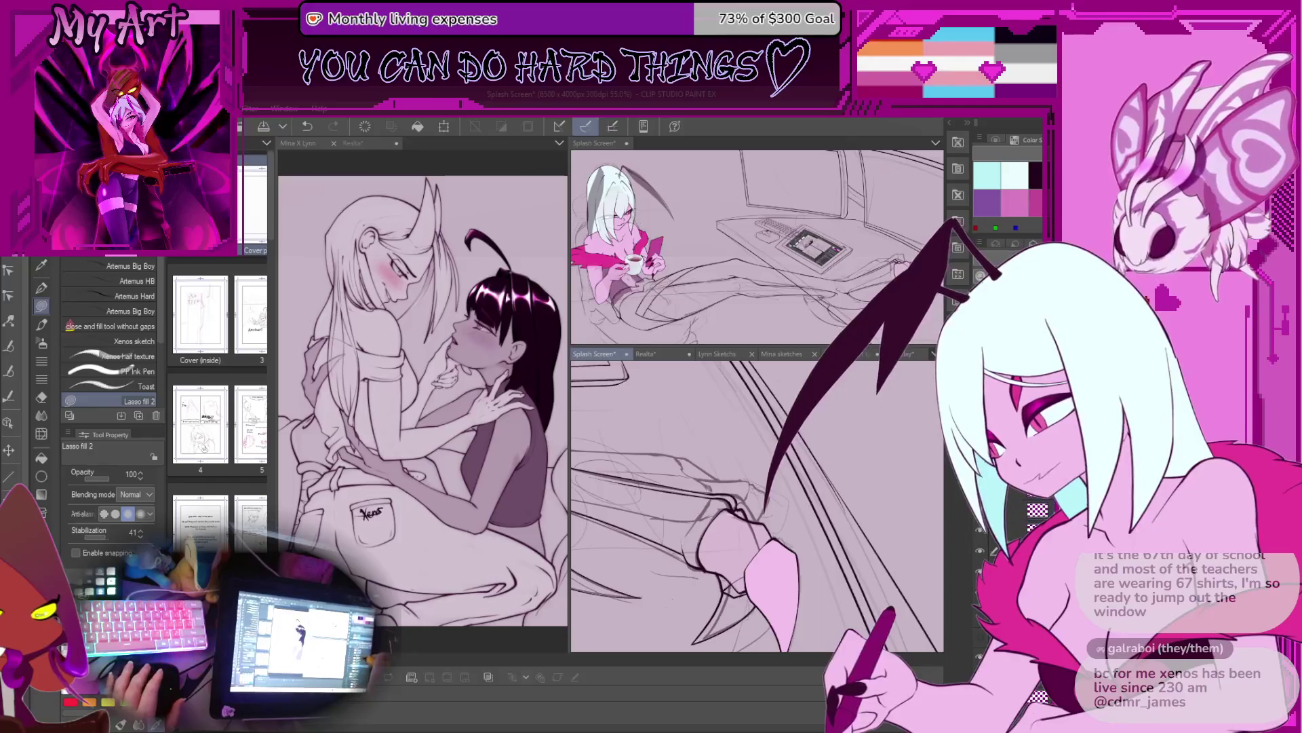
pyautogui.hotkey('ctrl', '0')
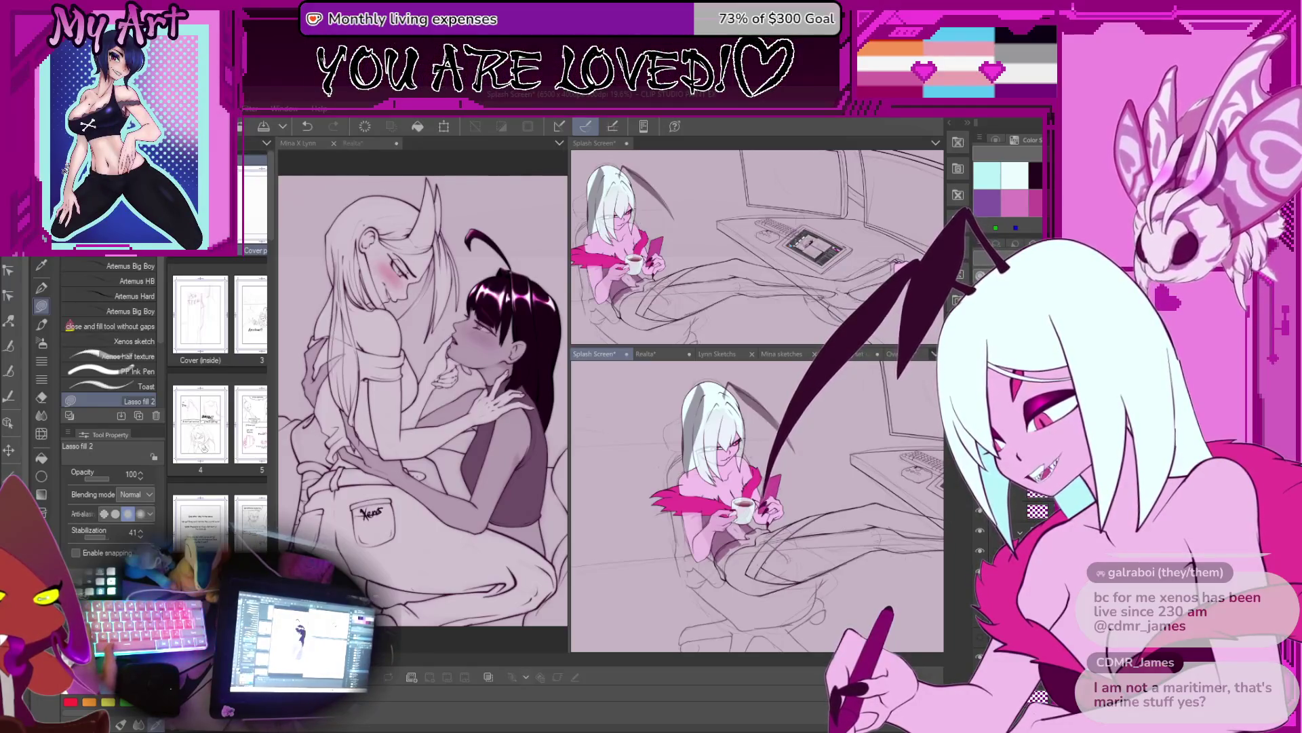
pyautogui.moveTo(702, 519); pyautogui.dragTo(749, 559)
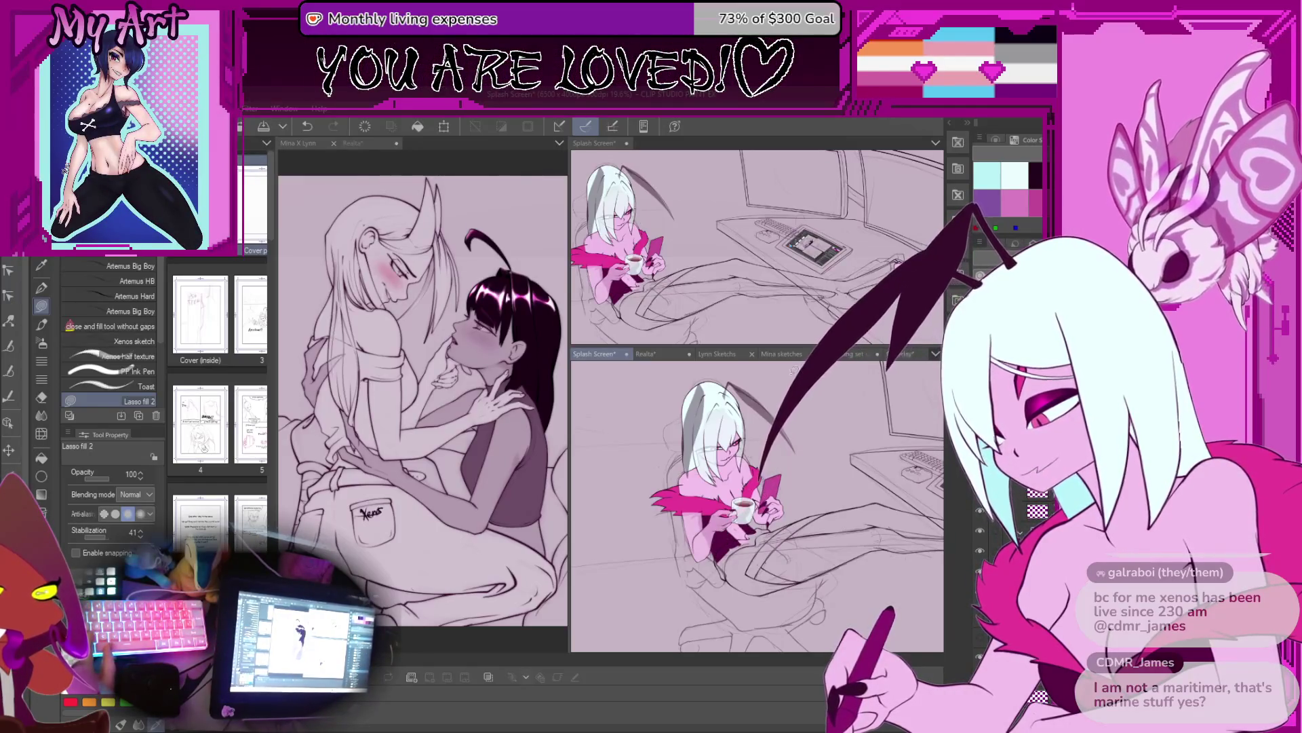
# Step: Switch to the Realta sketch tab, save it with Ctrl+S, then return to Splash Screen
pyautogui.click(651, 355)
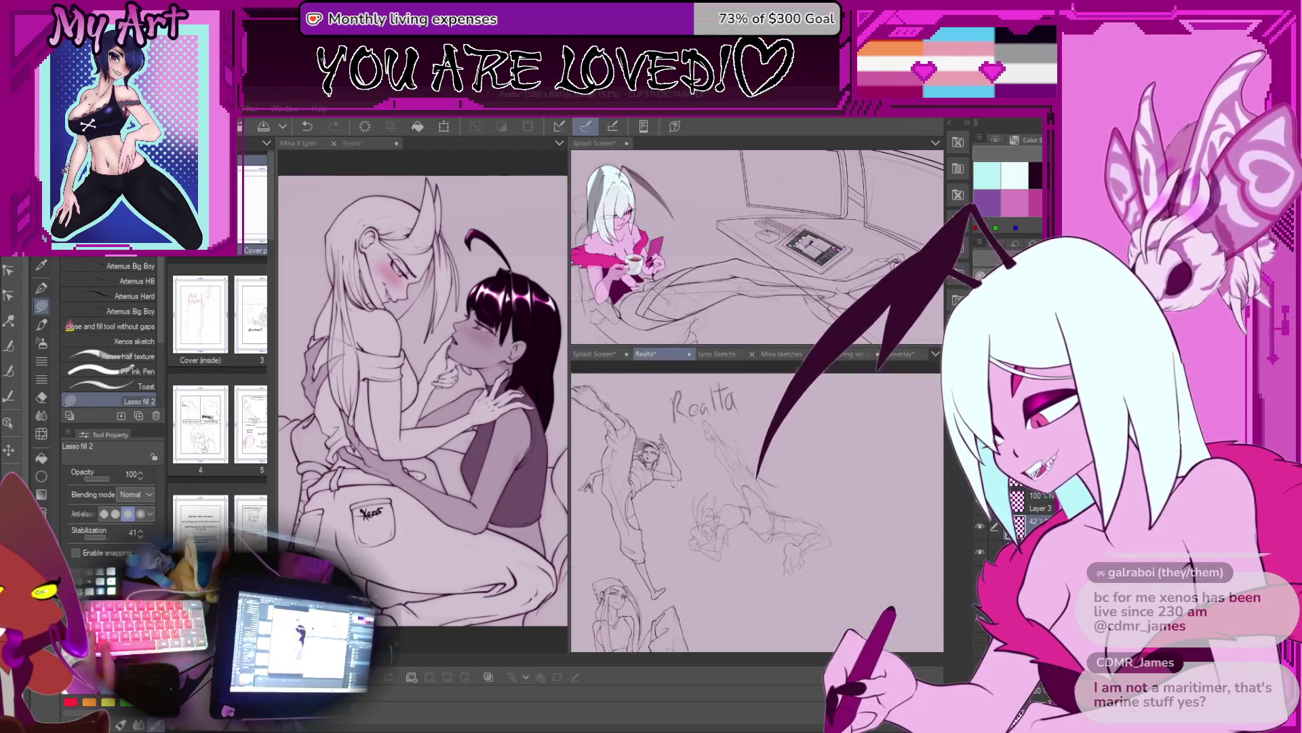
pyautogui.moveTo(707, 464)
pyautogui.mouseDown()
pyautogui.moveTo(843, 577)
pyautogui.moveTo(781, 534)
pyautogui.mouseUp()
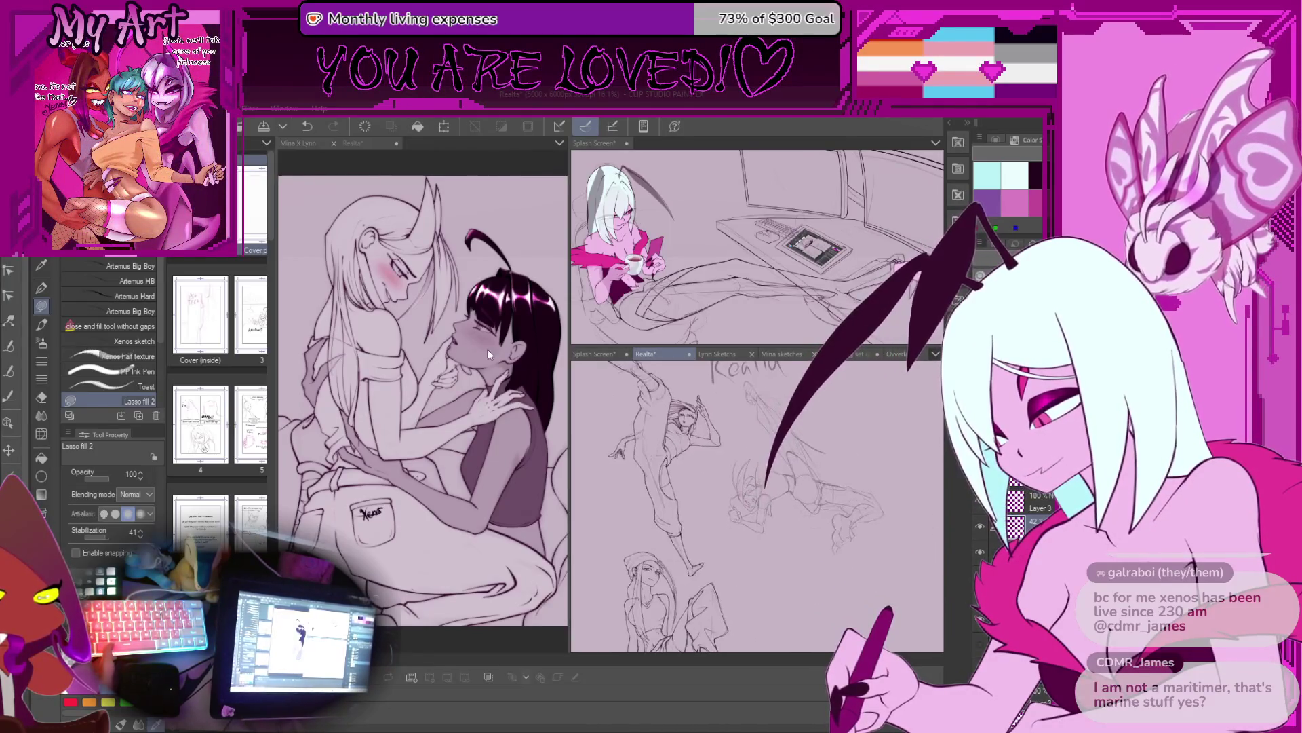
pyautogui.hotkey('ctrl', 's')
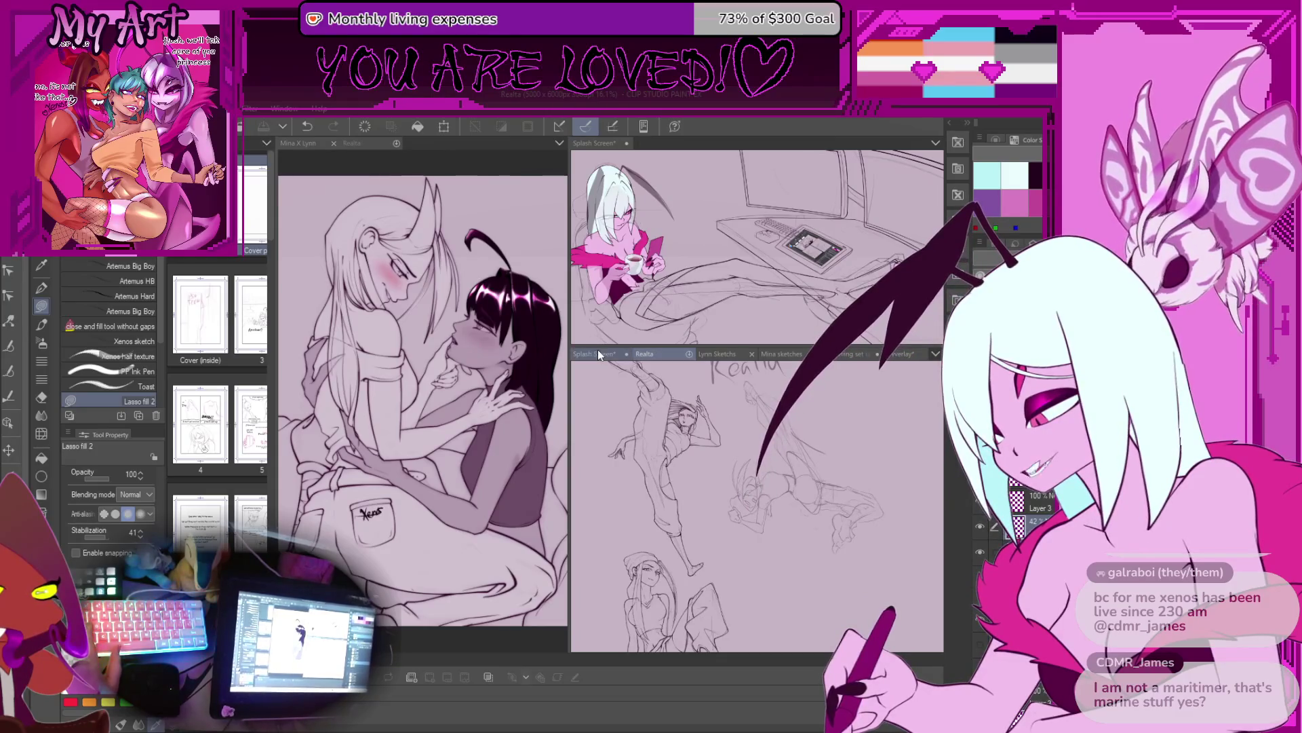
pyautogui.click(597, 354)
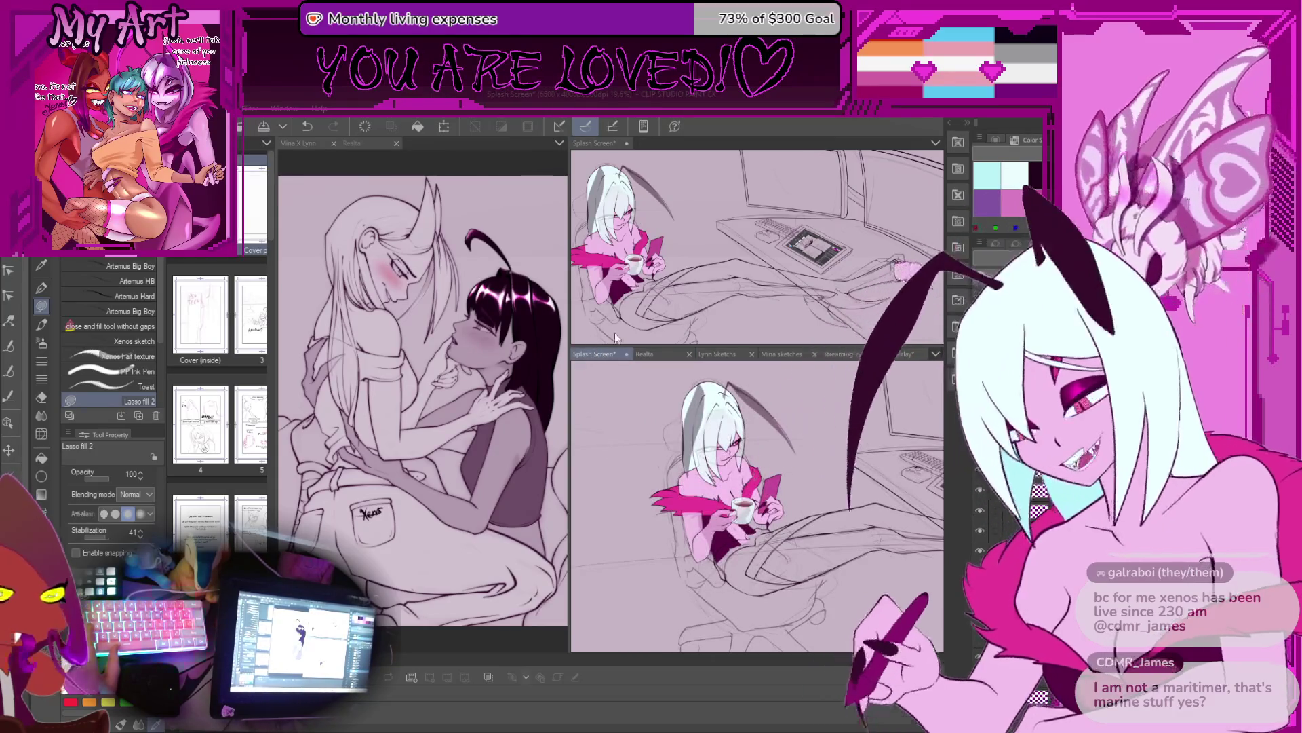